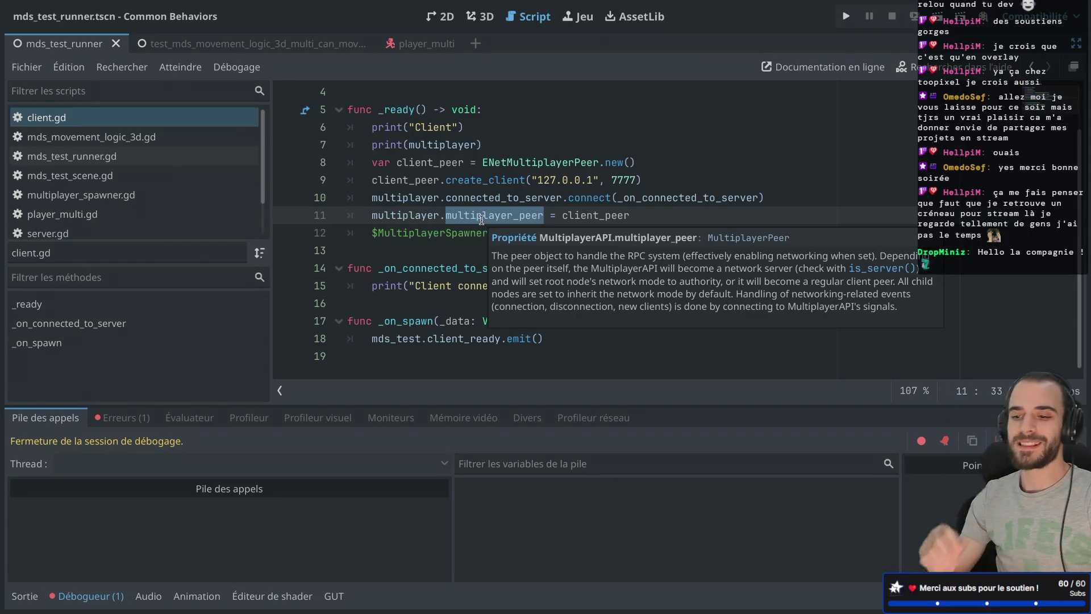
Review the connected_to_server signal docs and create_client lines in client.gd, then return to the browser.
{"action": "double_click", "coordinate": [472, 203]}
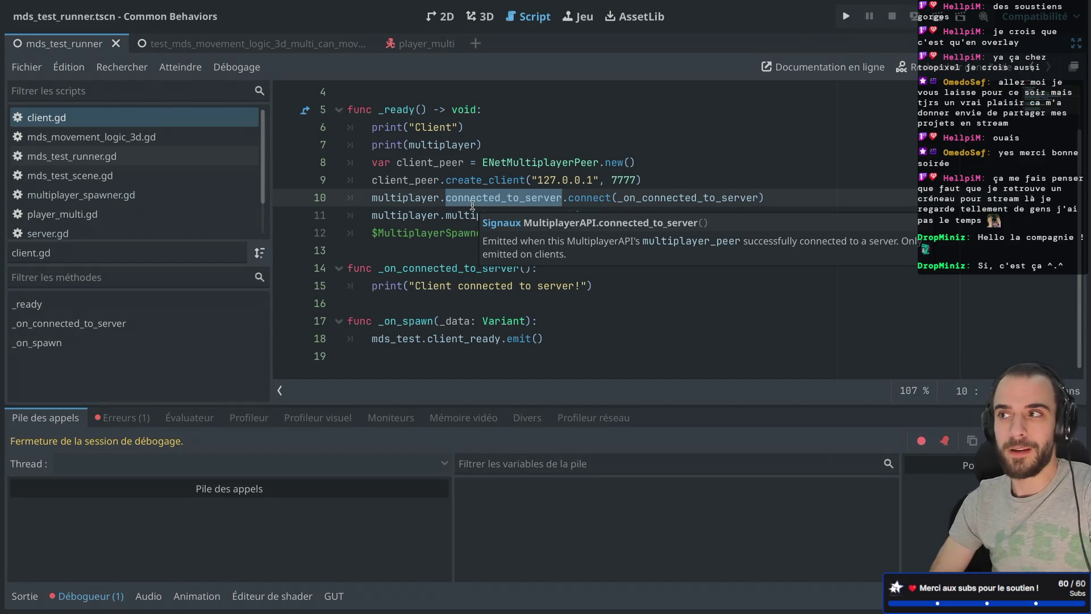
{"action": "left_click", "coordinate": [551, 180]}
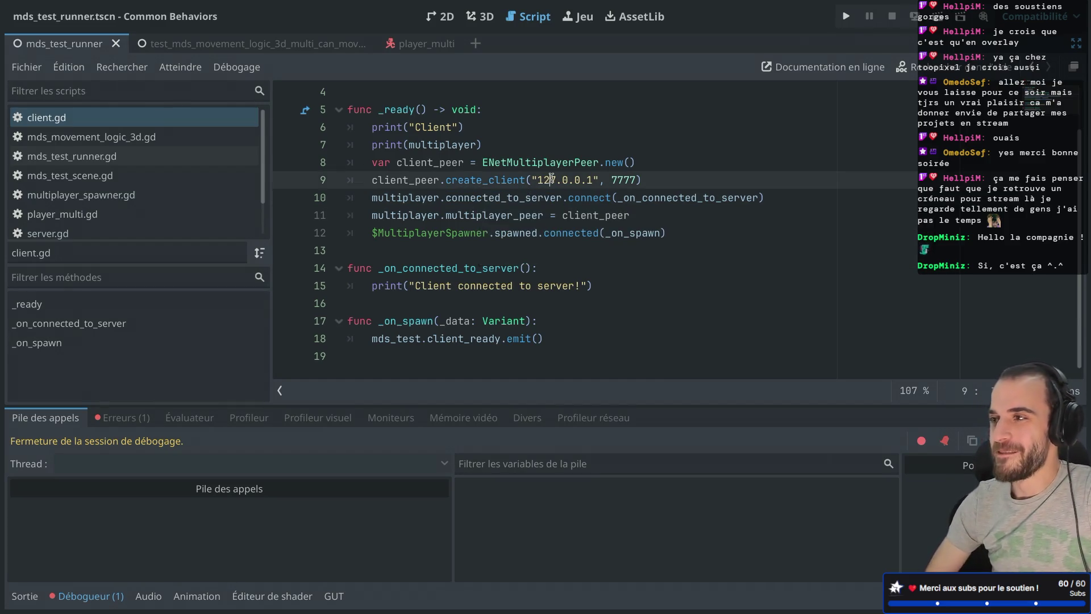
{"action": "left_click", "coordinate": [556, 199]}
{"action": "mouse_move", "coordinate": [556, 202]}
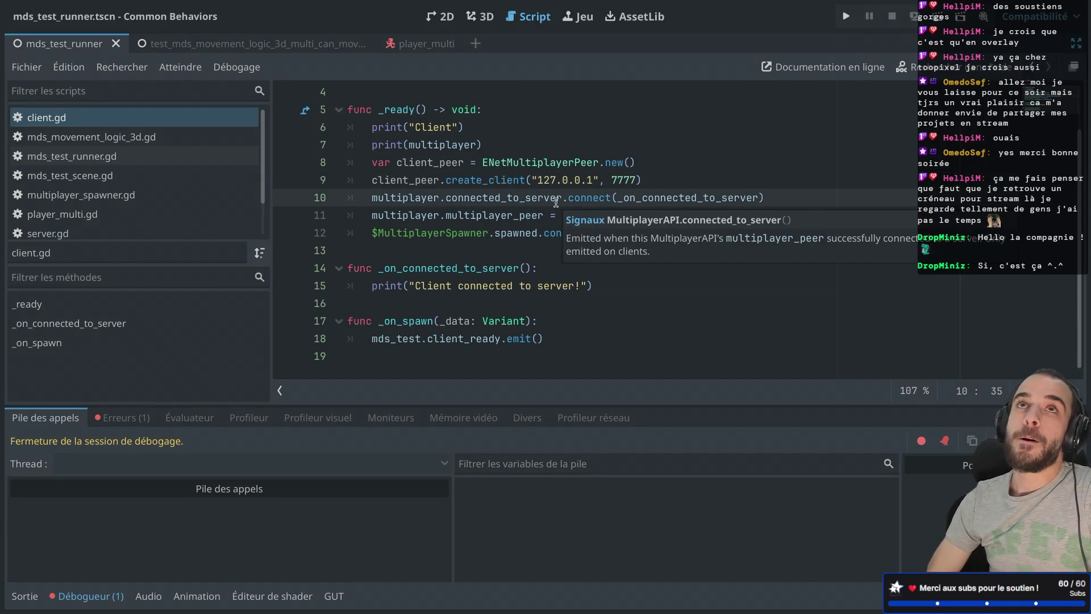
{"action": "key", "text": "super+Tab"}
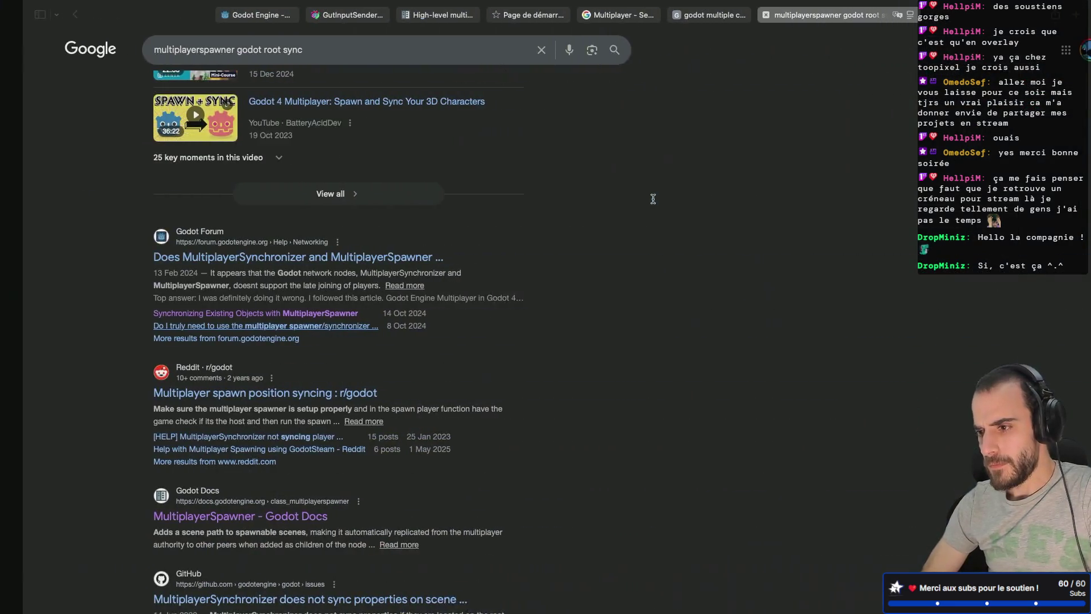
Open the itch.io site in a new browser tab.
{"action": "left_click", "coordinate": [1053, 16]}
{"action": "type", "text": "itch"}
{"action": "left_click", "coordinate": [768, 121]}
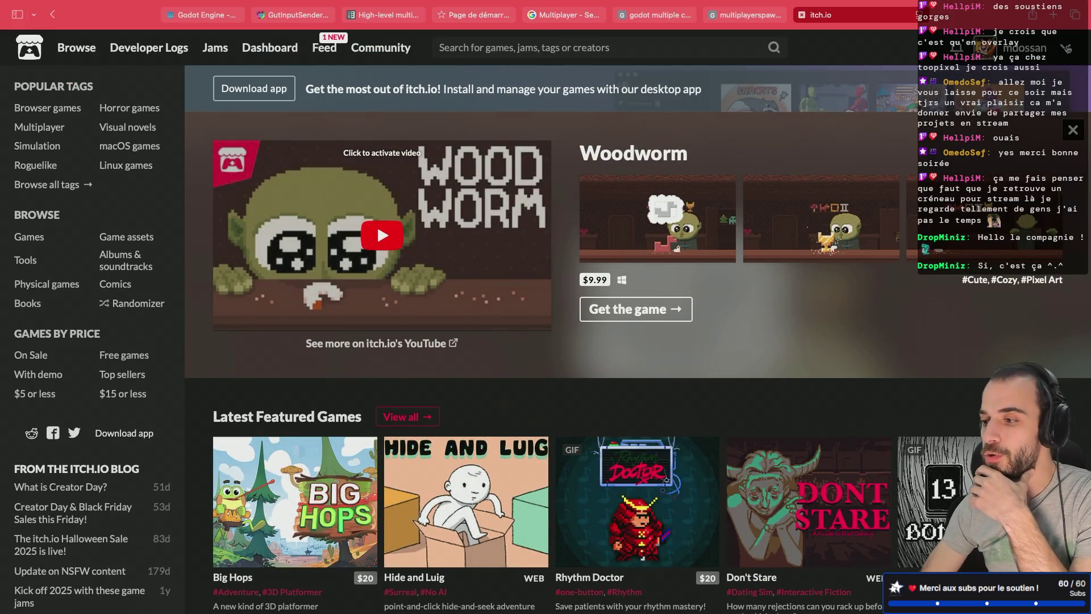
Launch My Mini Farm from the Creator Dashboard and start the game.
{"action": "left_click", "coordinate": [1067, 48]}
{"action": "left_click", "coordinate": [997, 181]}
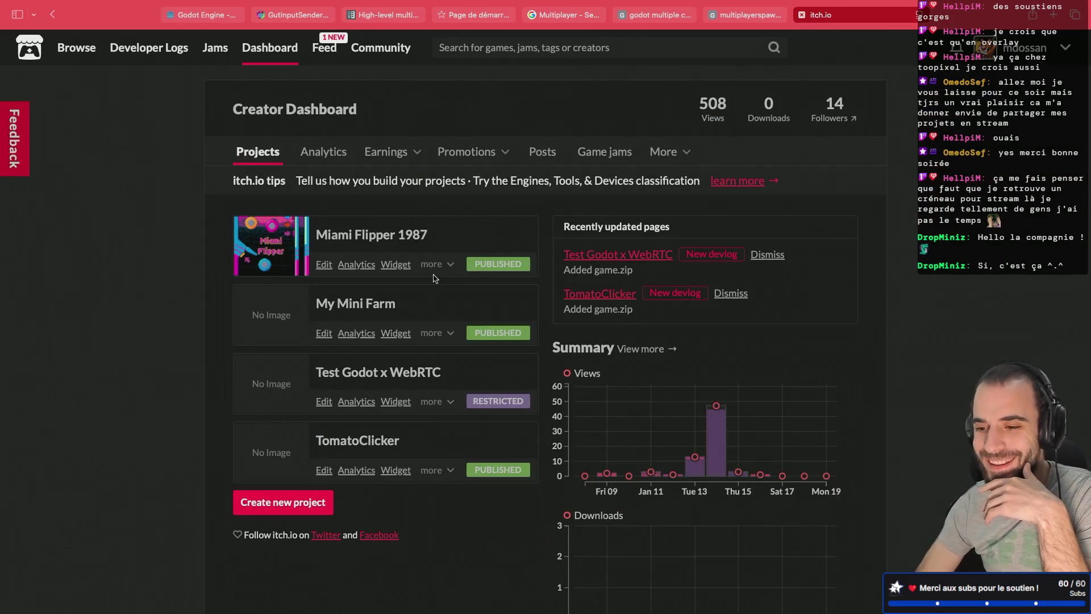
{"action": "left_click", "coordinate": [358, 304]}
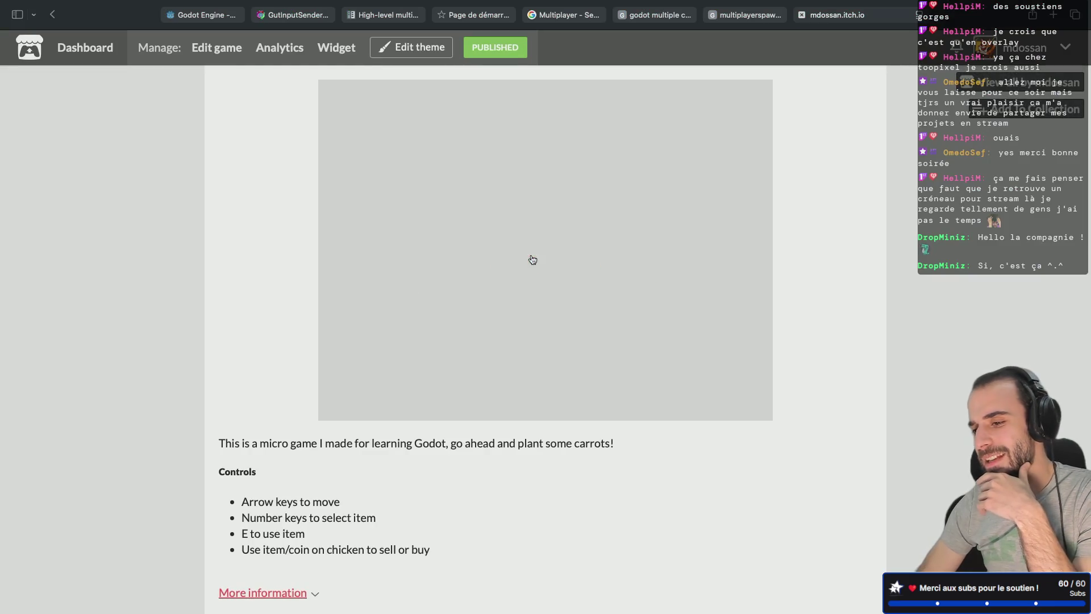
{"action": "left_click", "coordinate": [532, 259]}
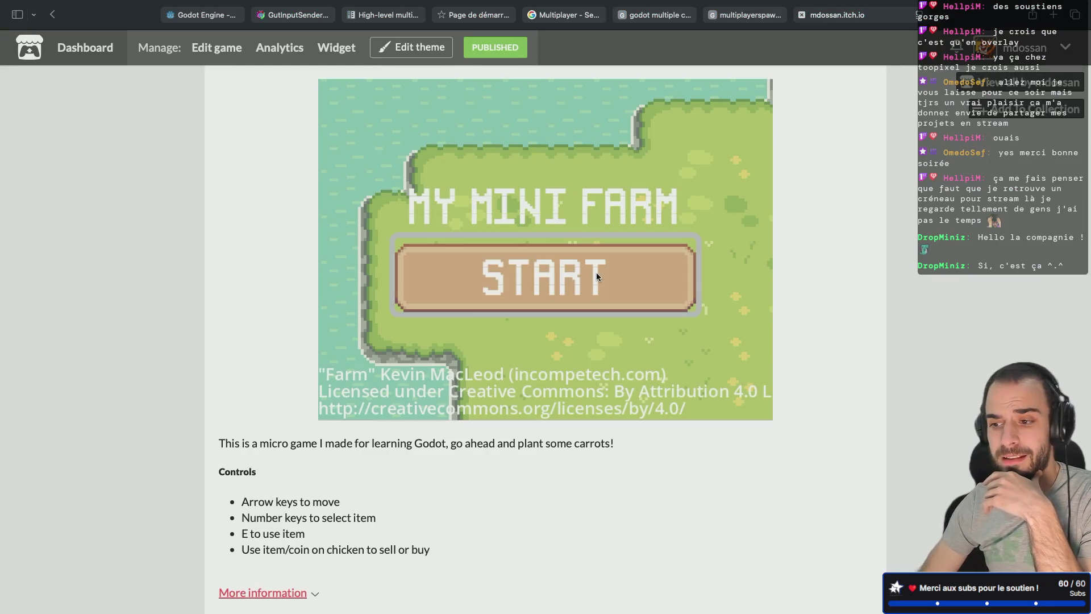
{"action": "left_click", "coordinate": [595, 271]}
Walk the character around the farm map near the chicken.
{"action": "key", "text": "Right"}
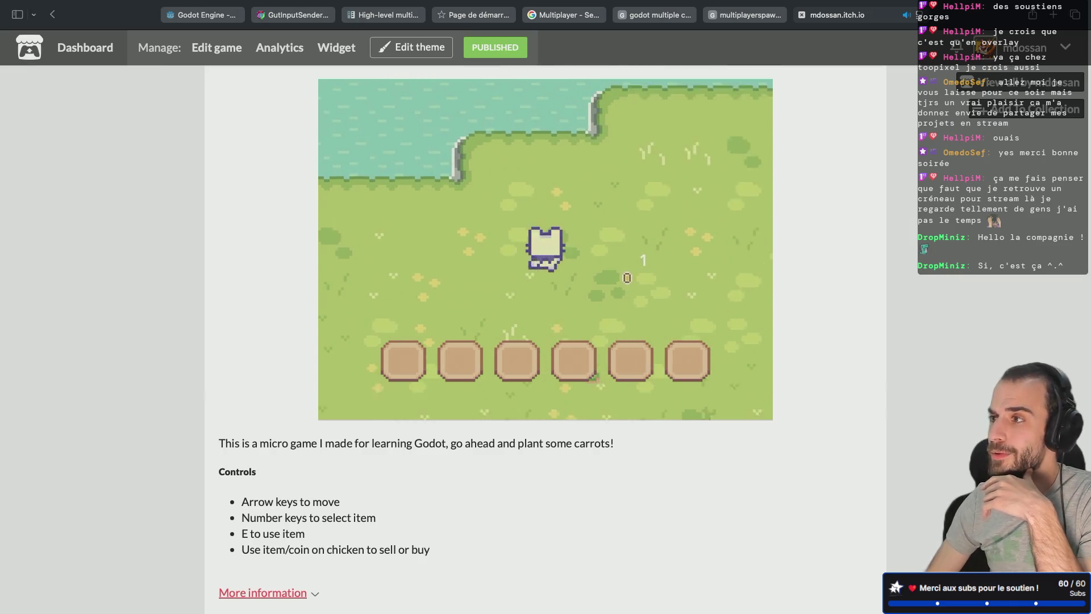
{"action": "key", "text": "Right"}
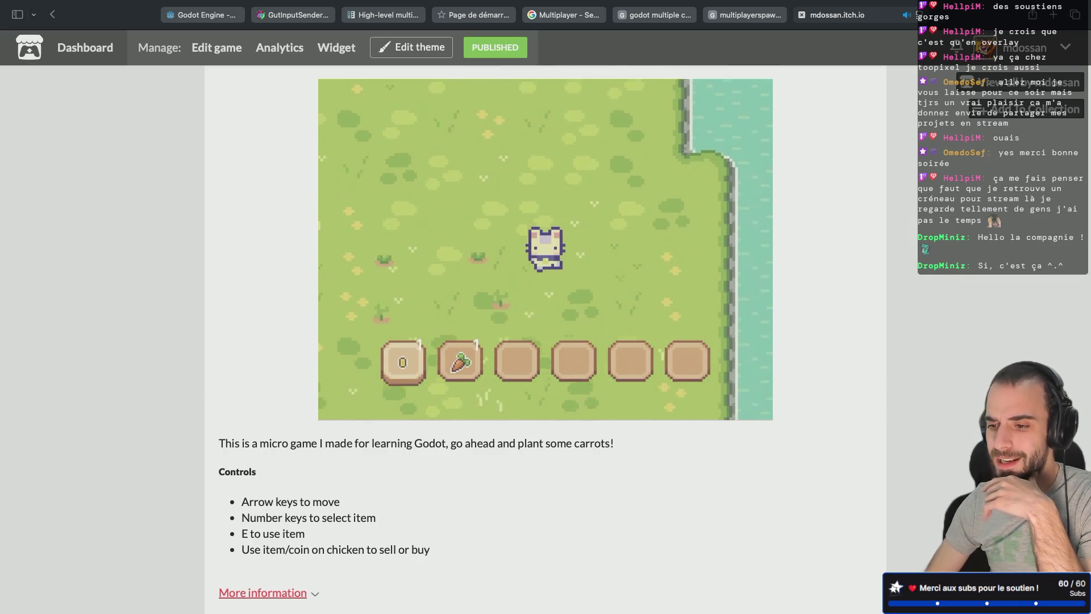
{"action": "key", "text": "Left"}
{"action": "key", "text": "Up"}
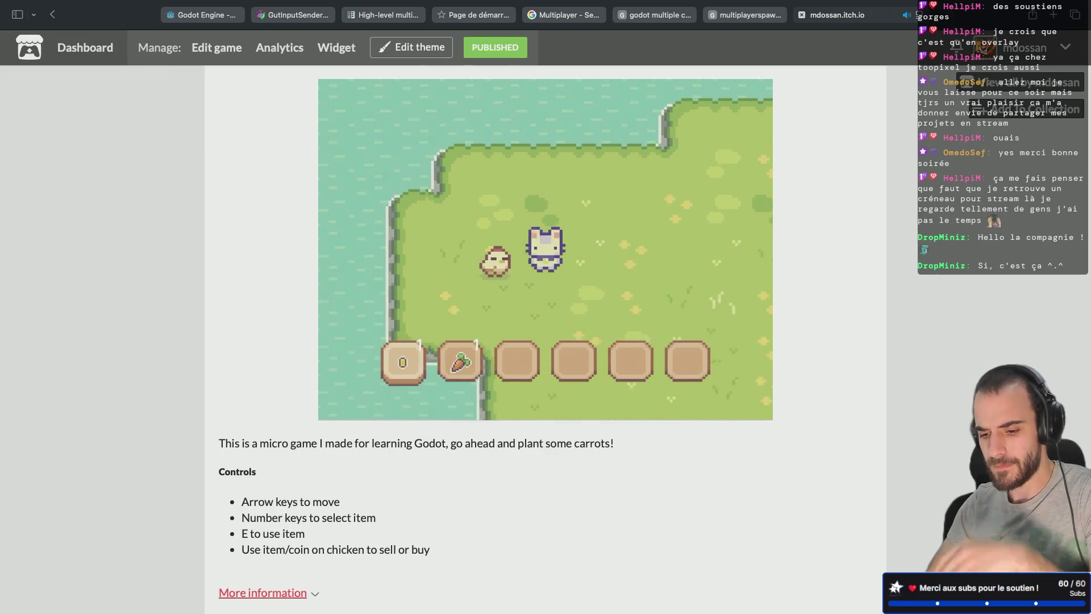
{"action": "key", "text": "Down"}
{"action": "key", "text": "Right"}
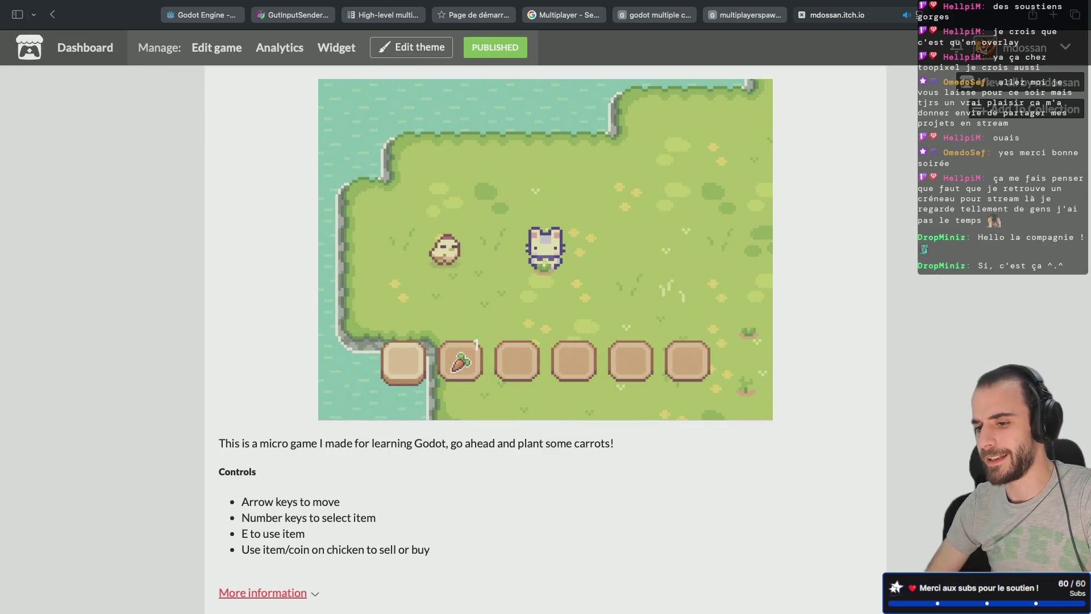
{"action": "key", "text": "Right"}
{"action": "key", "text": "Down"}
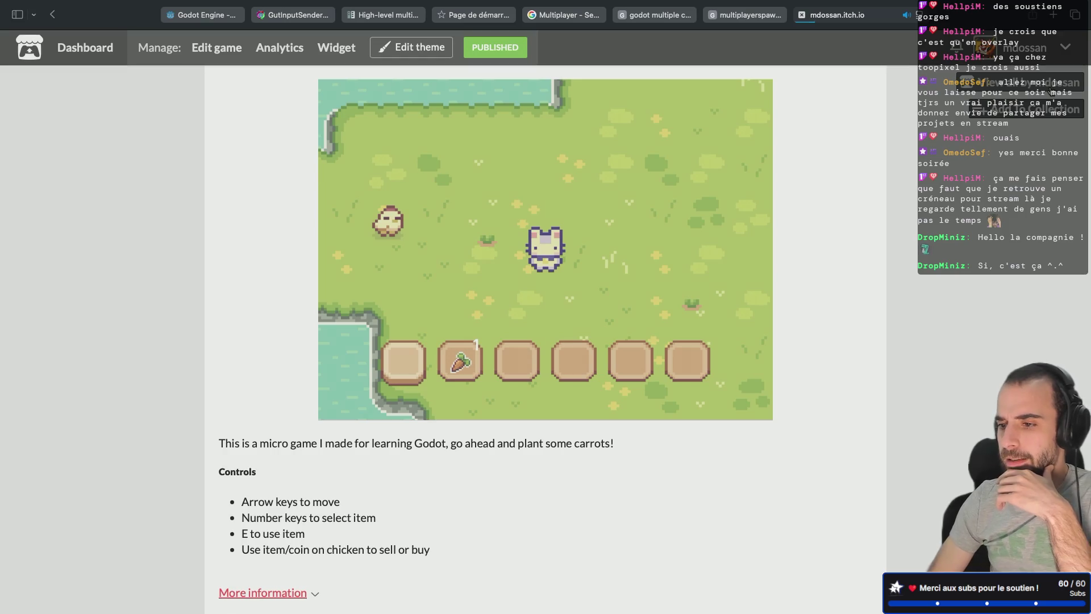
Open the TomatoClicker game page from the creator's profile.
{"action": "key", "text": "super+bracketleft"}
{"action": "scroll", "coordinate": [610, 309], "scroll_direction": "down", "scroll_amount": 6}
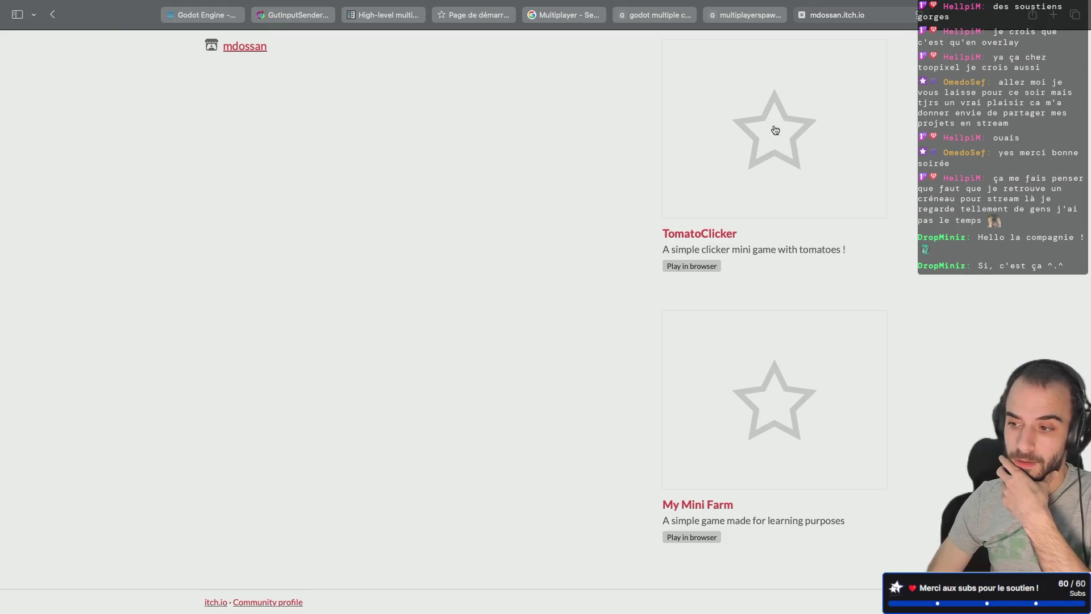
{"action": "left_click", "coordinate": [737, 149]}
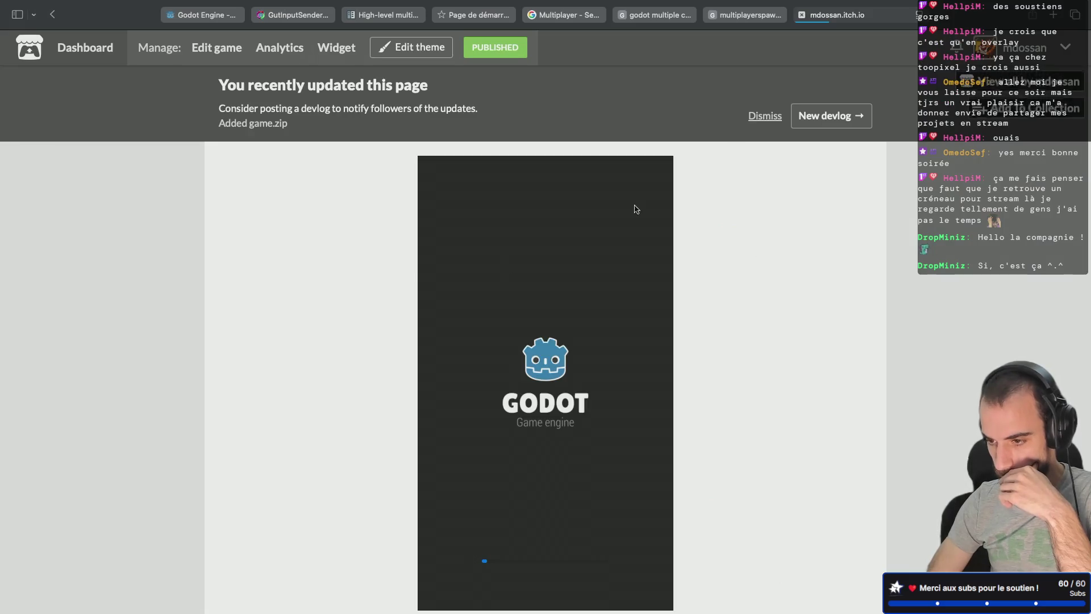
Harvest a batch of tomatoes and buy the first Ketchup upgrade.
{"action": "scroll", "coordinate": [577, 350], "scroll_direction": "down", "scroll_amount": 4}
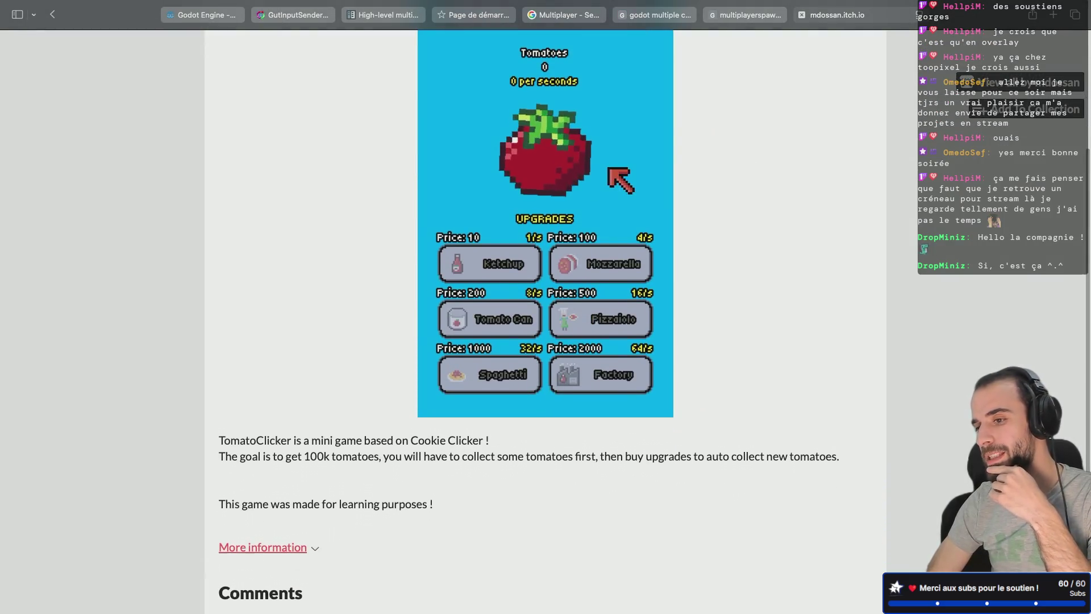
{"action": "scroll", "coordinate": [762, 185], "scroll_direction": "up", "scroll_amount": 3}
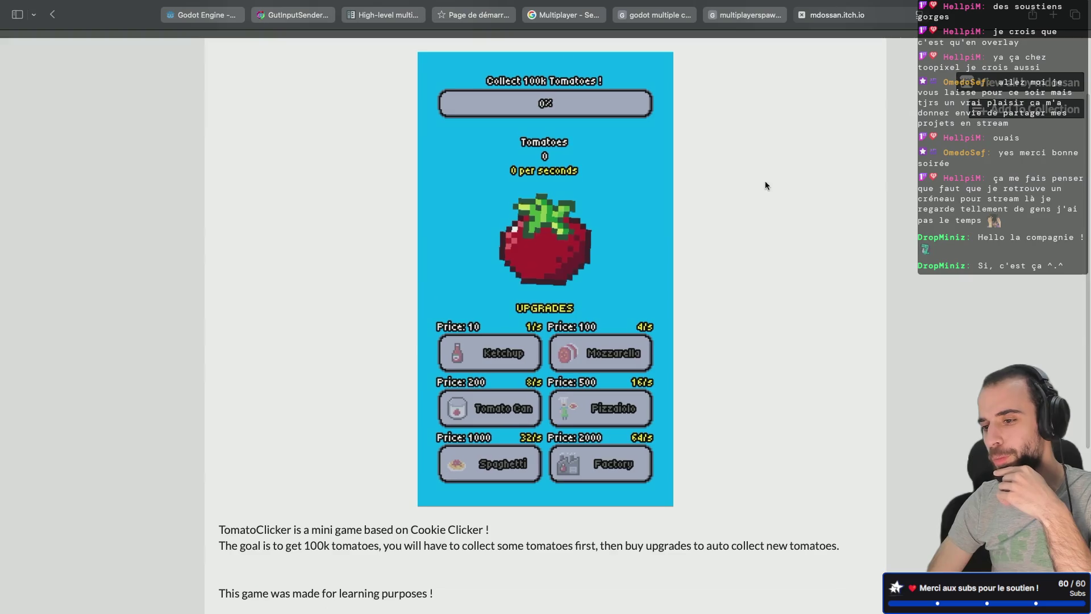
{"action": "left_click", "coordinate": [539, 250]}
{"action": "left_click", "coordinate": [537, 252]}
{"action": "left_click", "coordinate": [530, 247]}
{"action": "left_click", "coordinate": [530, 248]}
{"action": "left_click", "coordinate": [528, 250]}
{"action": "left_click", "coordinate": [529, 253]}
{"action": "left_click", "coordinate": [528, 257]}
{"action": "left_click", "coordinate": [487, 348]}
Harvest more tomatoes and buy a second Ketchup upgrade.
{"action": "left_click", "coordinate": [562, 258]}
{"action": "left_click", "coordinate": [561, 259]}
{"action": "left_click", "coordinate": [560, 259]}
{"action": "left_click", "coordinate": [558, 257]}
{"action": "left_click", "coordinate": [556, 257]}
{"action": "left_click", "coordinate": [500, 352]}
Keep harvesting tomatoes, then open Miami Flipper from the creator's full games list.
{"action": "left_click", "coordinate": [540, 258]}
{"action": "left_click", "coordinate": [540, 258]}
{"action": "left_click", "coordinate": [541, 265]}
{"action": "left_click", "coordinate": [542, 267]}
{"action": "left_click", "coordinate": [547, 270]}
{"action": "left_click", "coordinate": [551, 271]}
{"action": "left_click", "coordinate": [553, 273]}
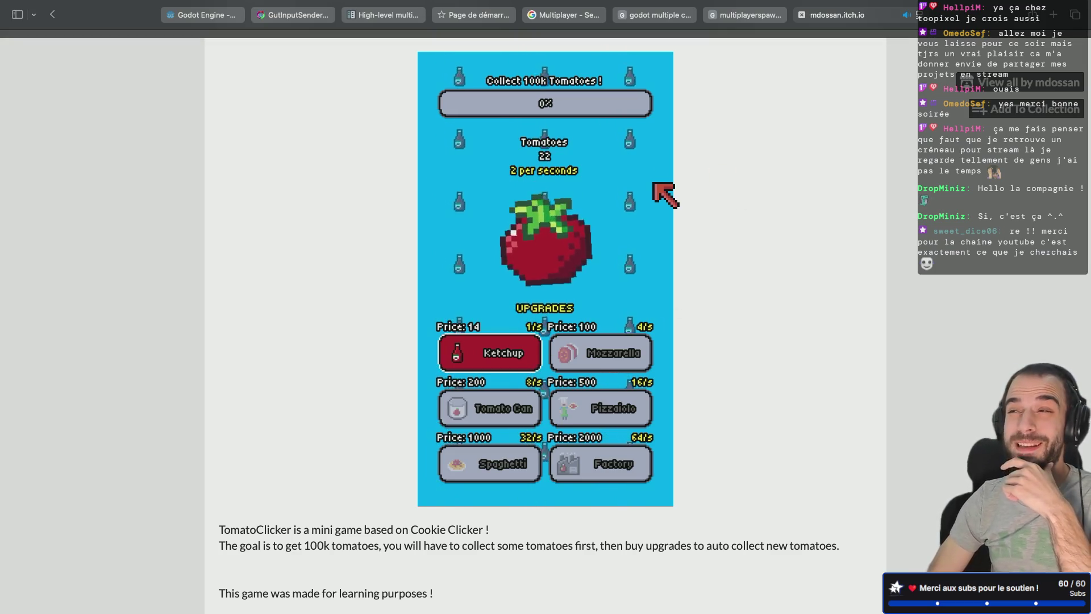
{"action": "left_click", "coordinate": [990, 83]}
{"action": "left_click", "coordinate": [744, 238]}
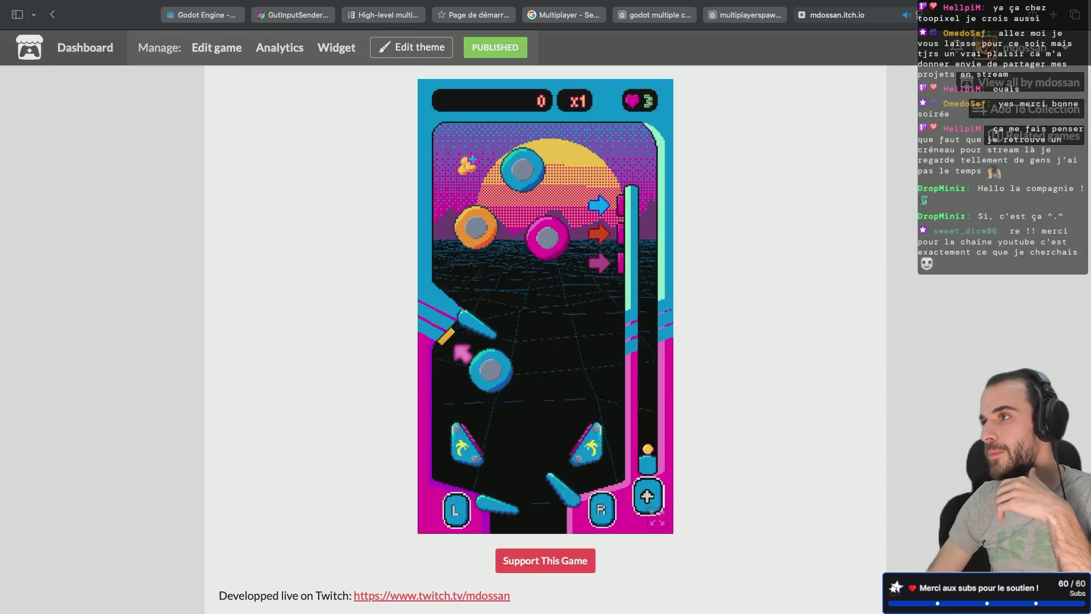
Launch the pinball and work the flippers until scoring 15400 at x3, then close the tab.
{"action": "key", "text": "space"}
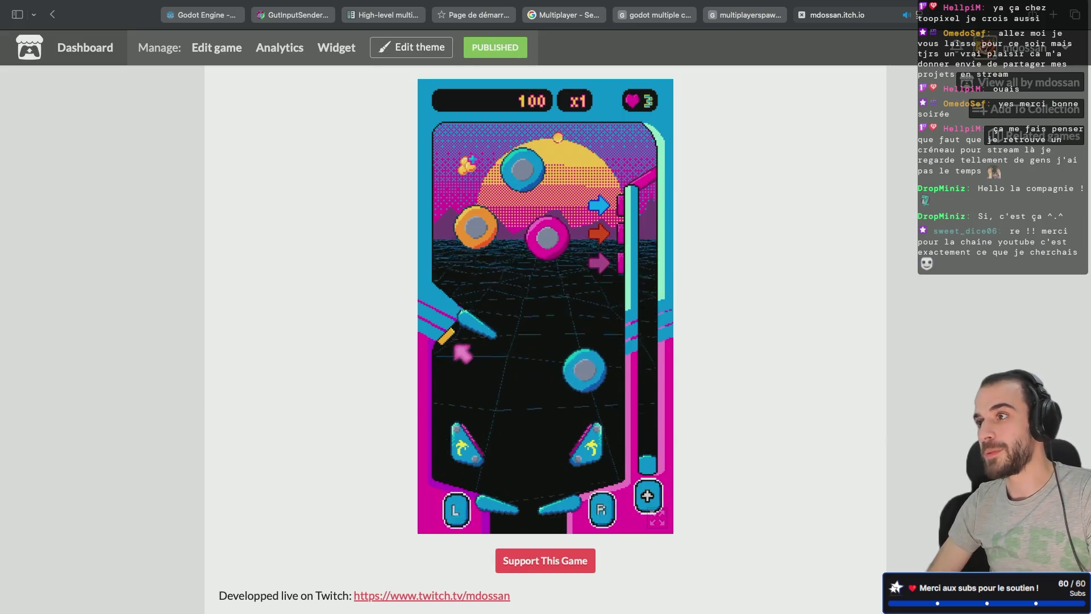
{"action": "key", "text": "Left"}
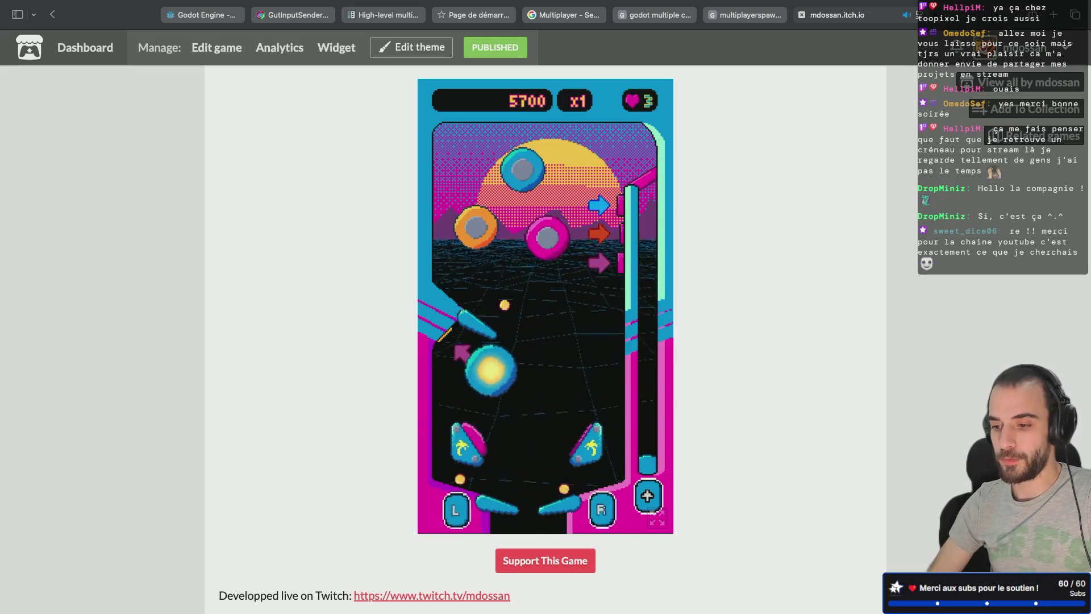
{"action": "key", "text": "Left"}
{"action": "key", "text": "Right"}
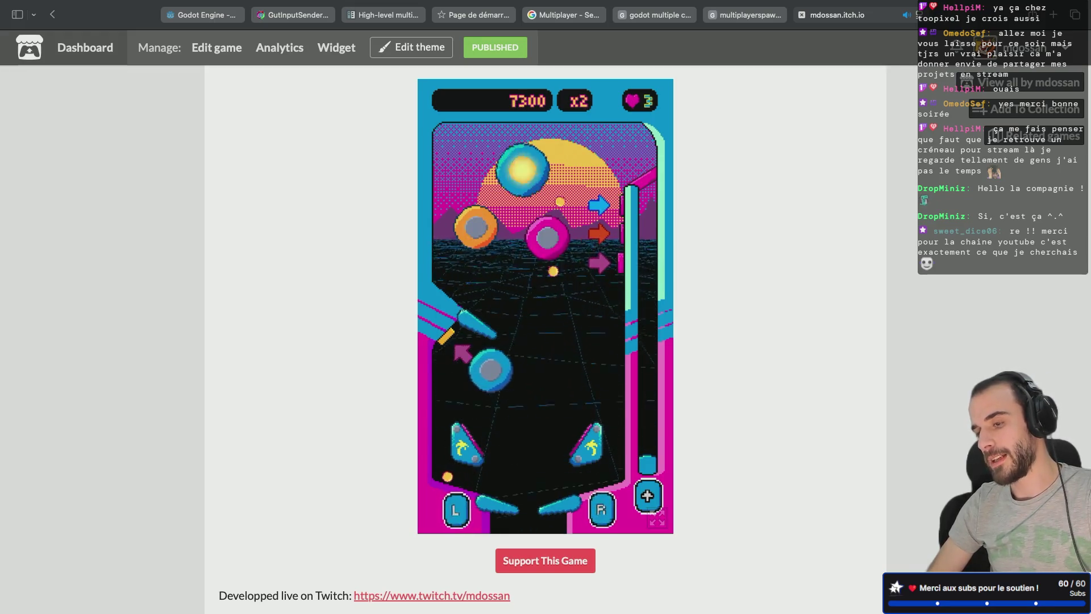
{"action": "key", "text": "Left"}
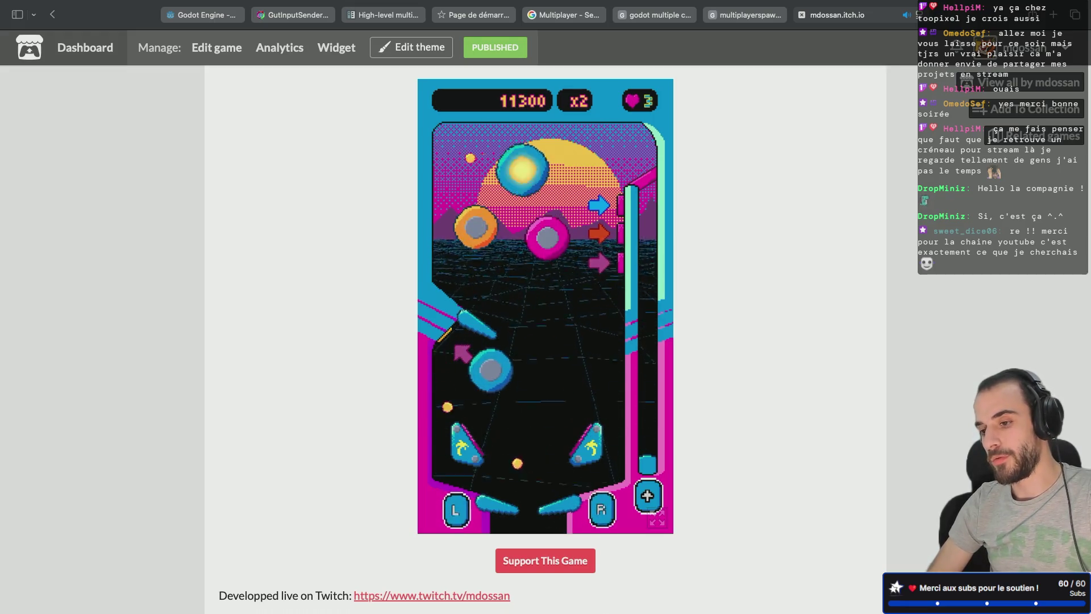
{"action": "key", "text": "Right"}
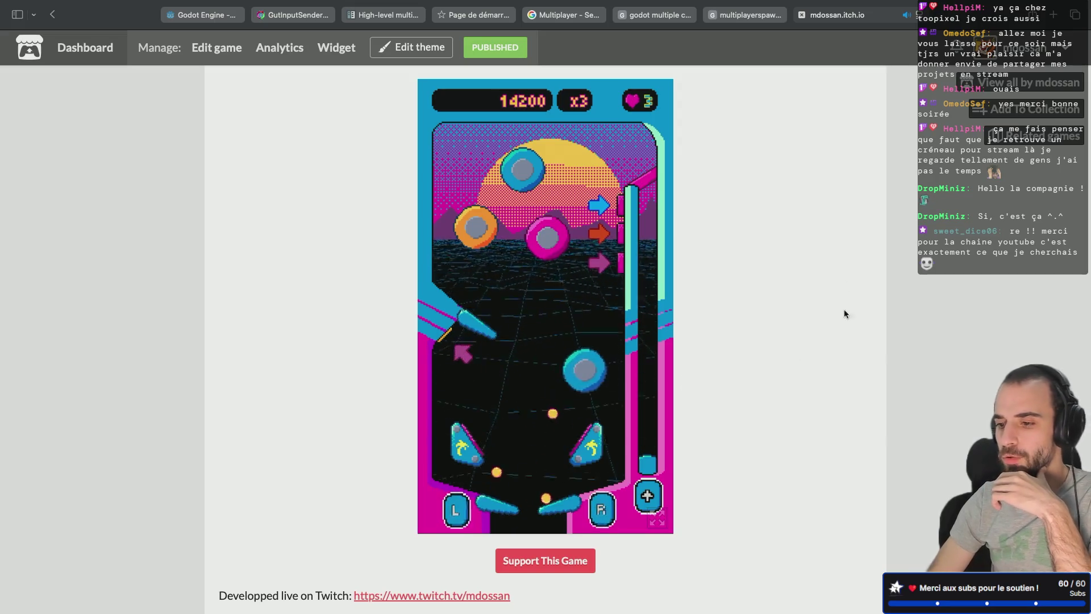
{"action": "left_click", "coordinate": [802, 15]}
Close the root-sync results tab and go back to client.gd's create_client line in Godot.
{"action": "scroll", "coordinate": [648, 164], "scroll_direction": "up", "scroll_amount": 2}
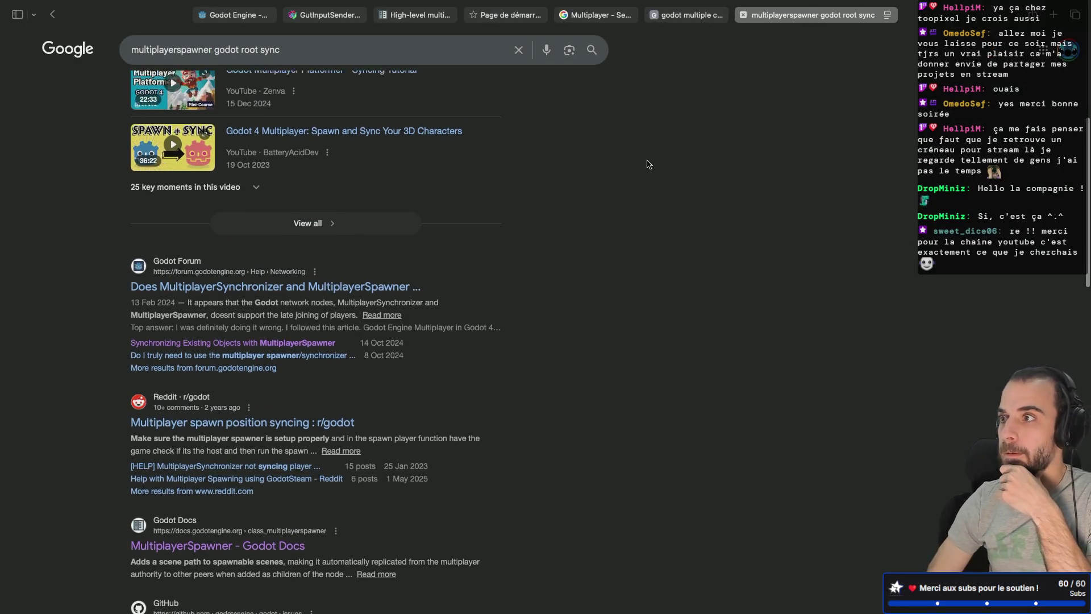
{"action": "scroll", "coordinate": [648, 164], "scroll_direction": "up", "scroll_amount": 5}
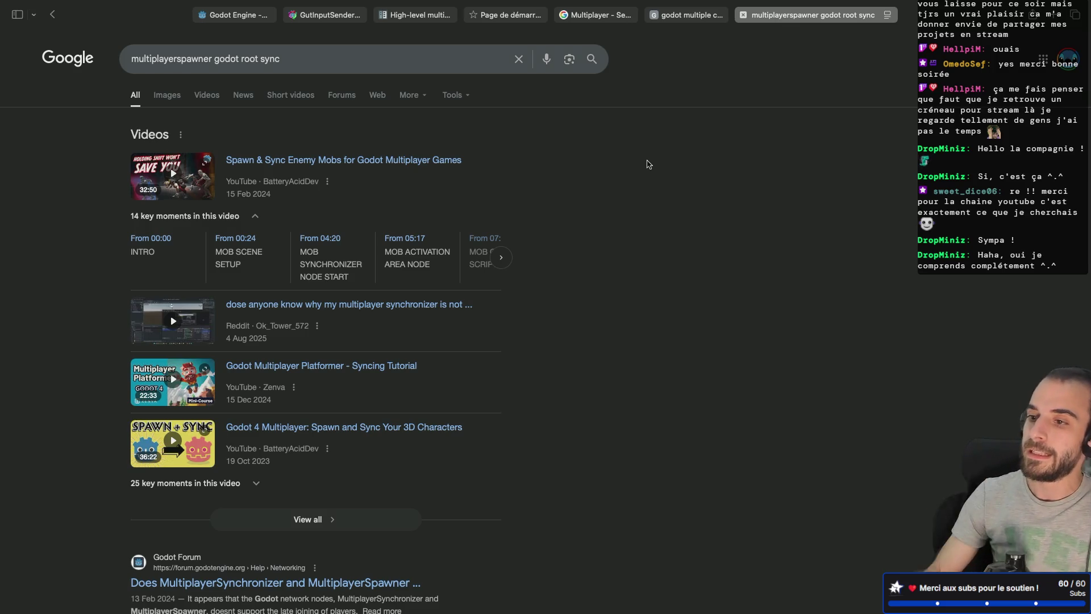
{"action": "left_click", "coordinate": [743, 15]}
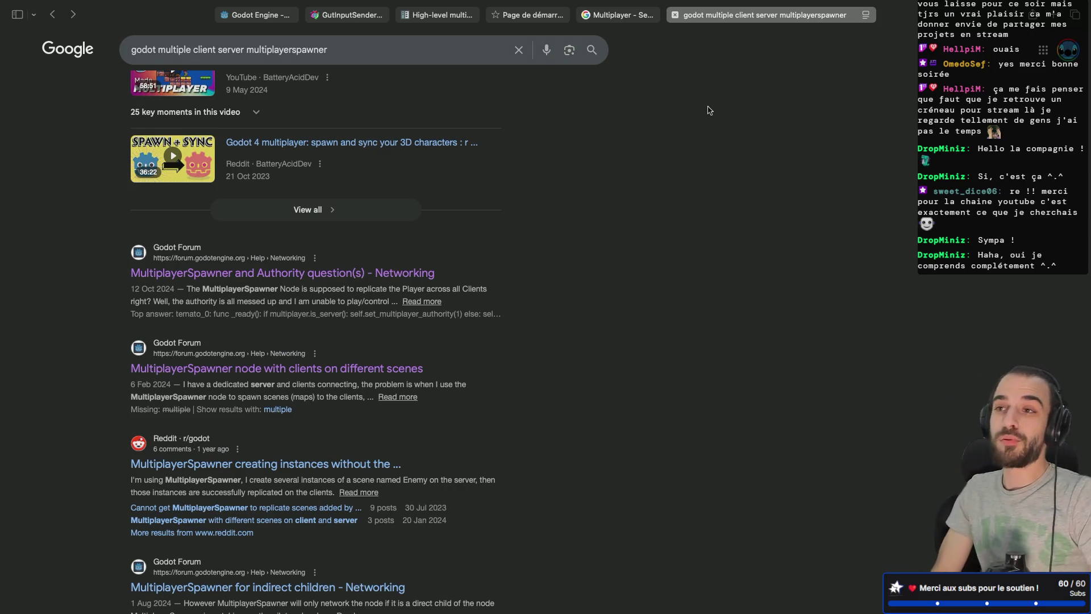
{"action": "key", "text": "super+Tab"}
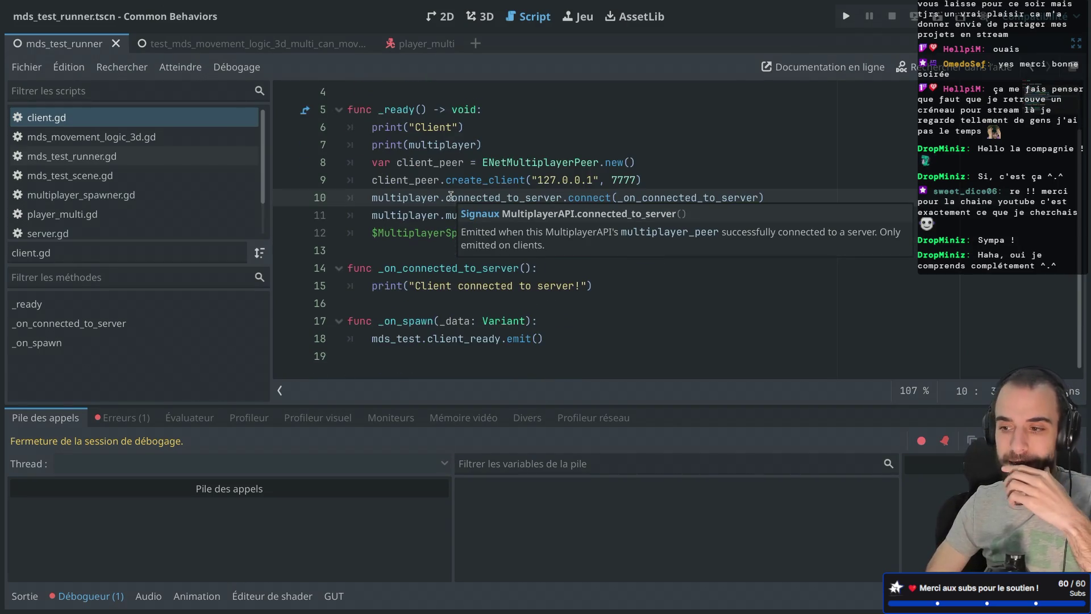
{"action": "left_click", "coordinate": [426, 173]}
Run the test_mds_movement_logic_3d_multi_can_move_up scene, which errors on nonexistent function 'connected'.
{"action": "scroll", "coordinate": [427, 174], "scroll_direction": "up", "scroll_amount": 1}
{"action": "scroll", "coordinate": [426, 174], "scroll_direction": "down", "scroll_amount": 1}
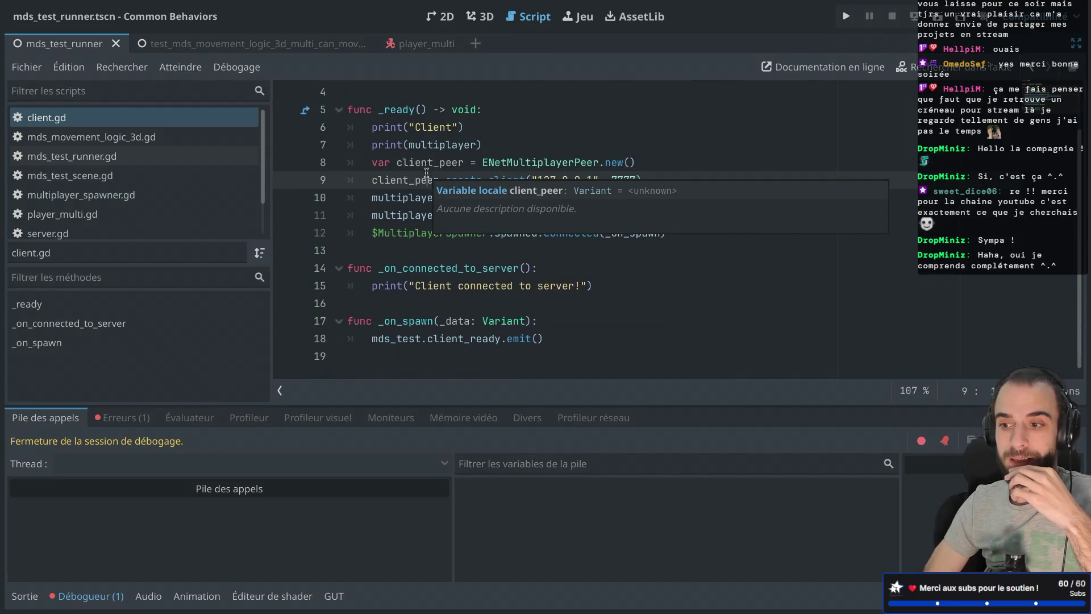
{"action": "left_click", "coordinate": [92, 144]}
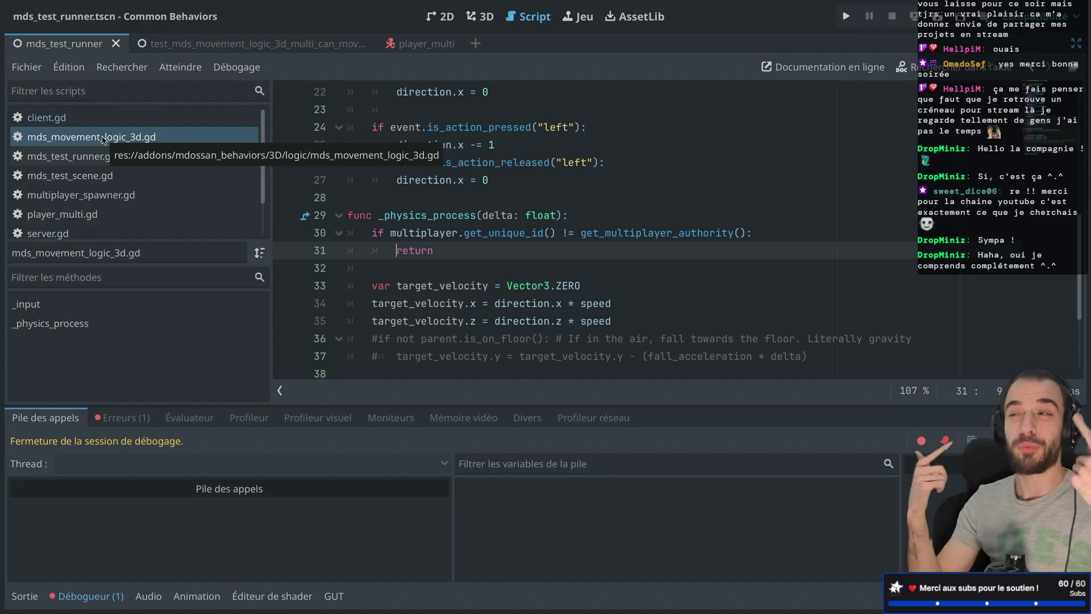
{"action": "left_click", "coordinate": [193, 44]}
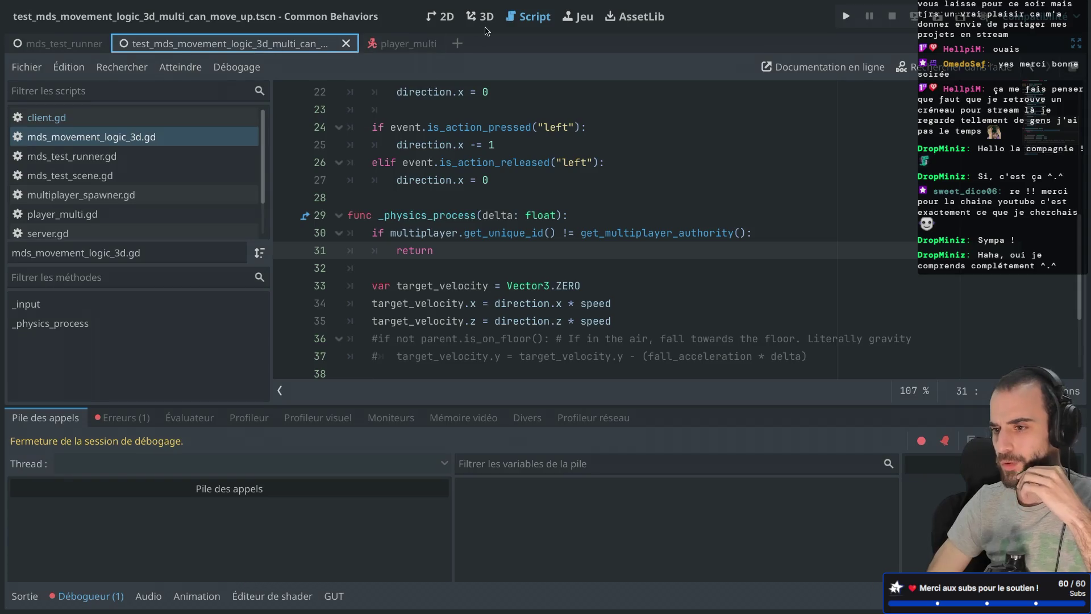
{"action": "left_click", "coordinate": [940, 23]}
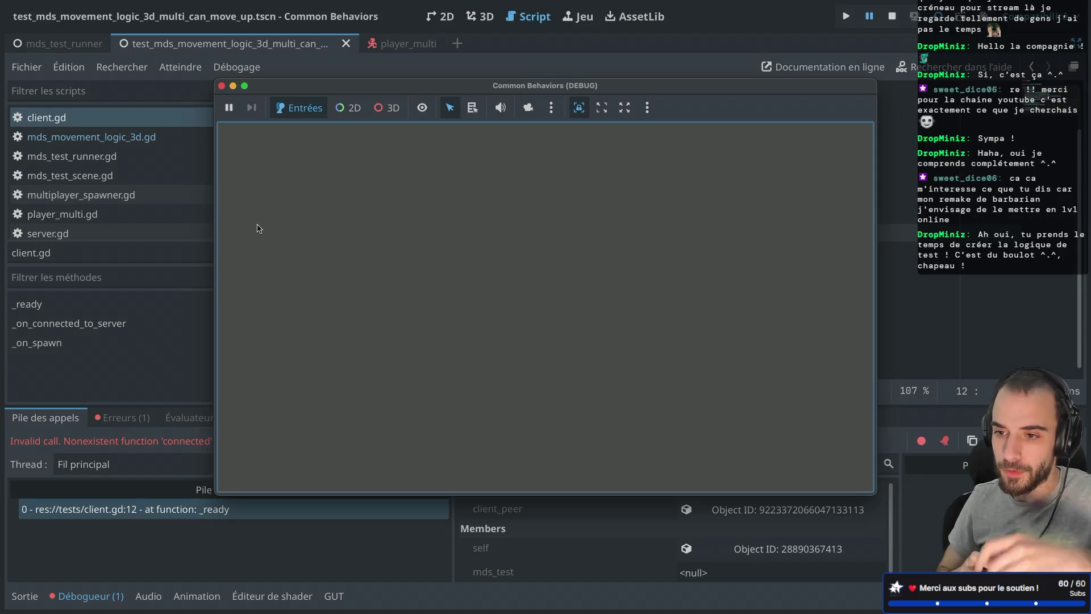
Close the Common Behaviors (DEBUG) game window and put the cursor on the print Client line.
{"action": "left_click", "coordinate": [221, 85]}
{"action": "scroll", "coordinate": [429, 181], "scroll_direction": "up", "scroll_amount": 1}
{"action": "scroll", "coordinate": [429, 182], "scroll_direction": "down", "scroll_amount": 1}
{"action": "left_click", "coordinate": [512, 127]}
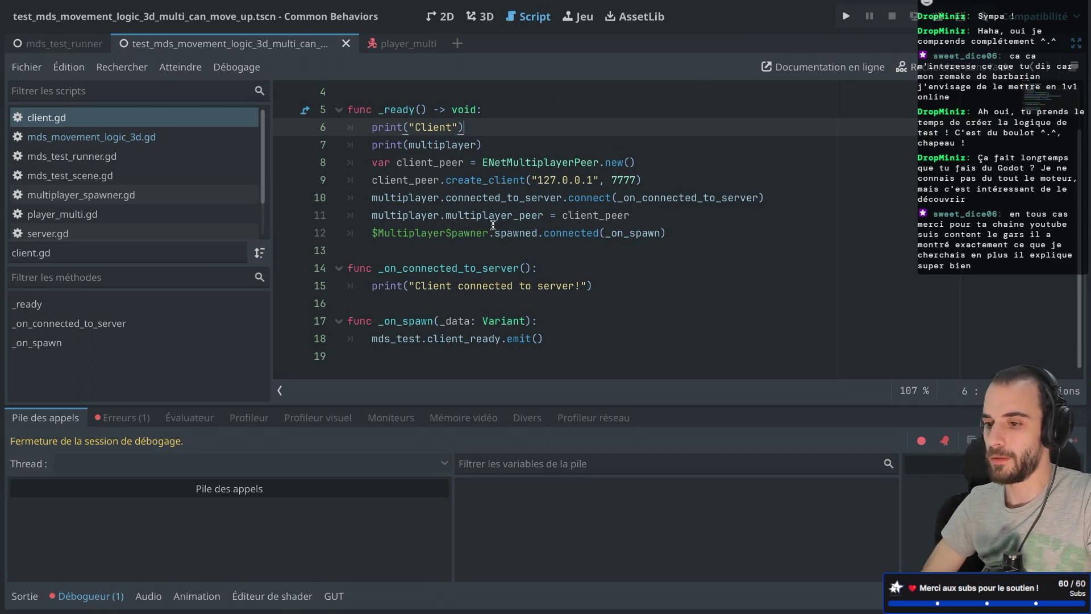
Read the ENetMultiplayerPeer and connected_to_server tooltips, then show the debugger's Erreurs list.
{"action": "mouse_move", "coordinate": [544, 171]}
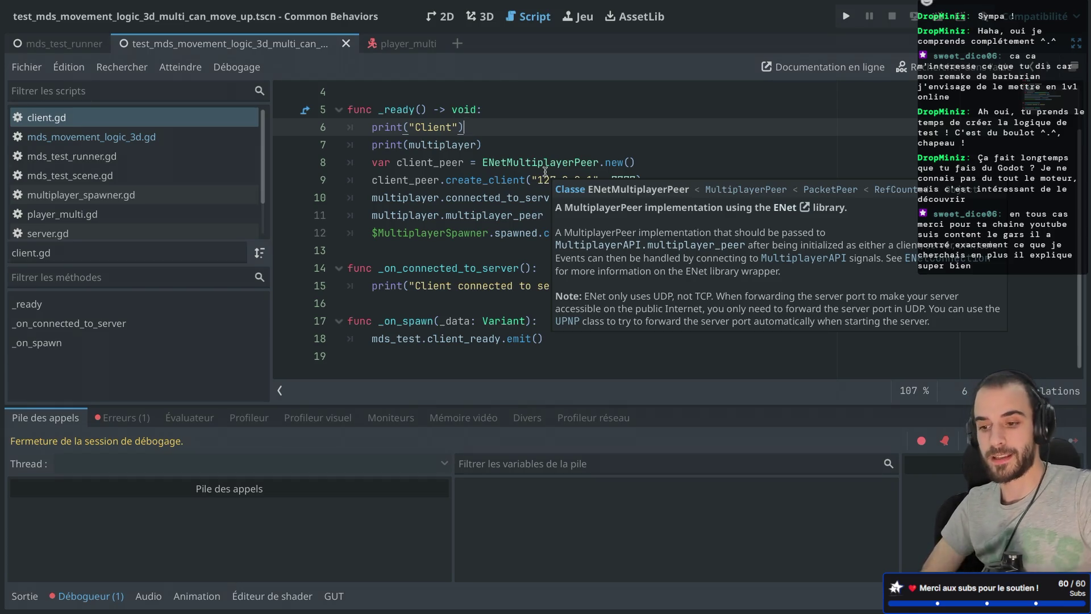
{"action": "left_click", "coordinate": [495, 180]}
{"action": "mouse_move", "coordinate": [496, 180]}
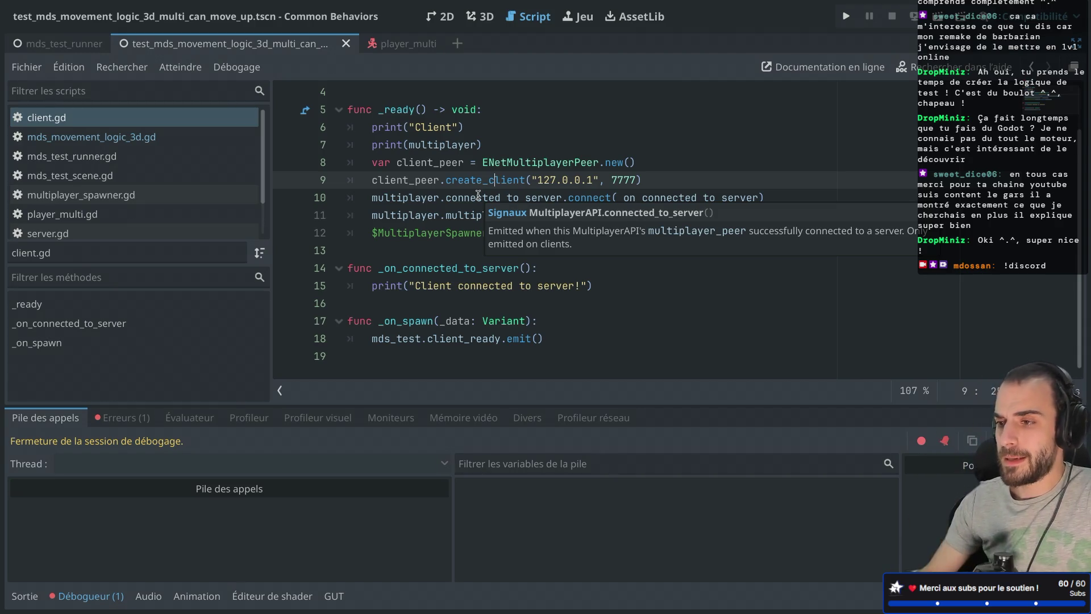
{"action": "left_click", "coordinate": [466, 202]}
{"action": "mouse_move", "coordinate": [466, 203]}
{"action": "scroll", "coordinate": [466, 203], "scroll_direction": "up", "scroll_amount": 2}
{"action": "scroll", "coordinate": [465, 203], "scroll_direction": "down", "scroll_amount": 2}
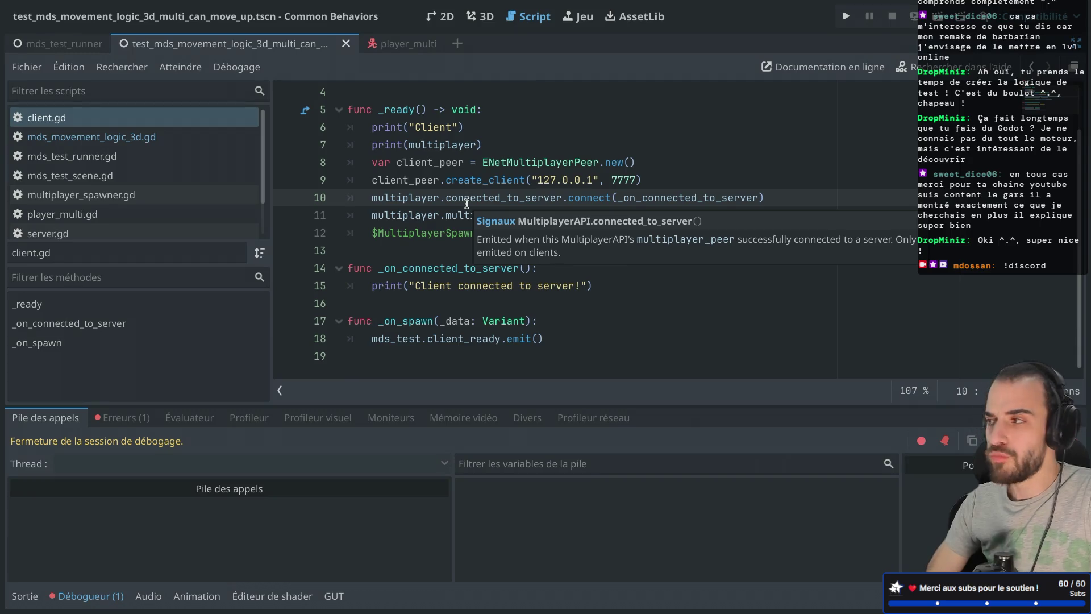
{"action": "scroll", "coordinate": [467, 203], "scroll_direction": "up", "scroll_amount": 1}
{"action": "scroll", "coordinate": [466, 203], "scroll_direction": "down", "scroll_amount": 1}
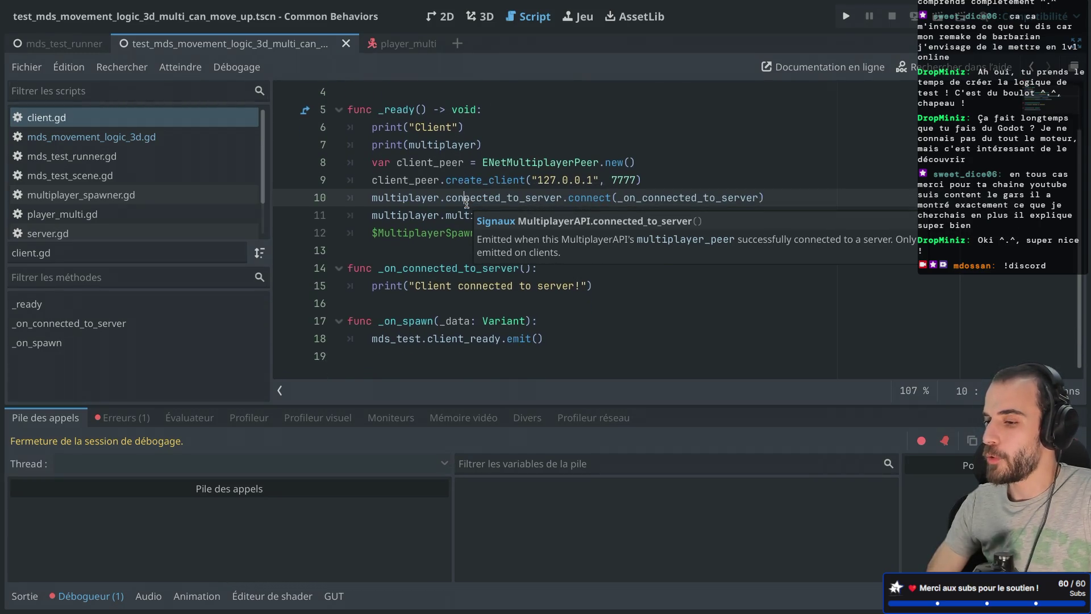
{"action": "scroll", "coordinate": [467, 203], "scroll_direction": "up", "scroll_amount": 1}
{"action": "scroll", "coordinate": [467, 204], "scroll_direction": "down", "scroll_amount": 1}
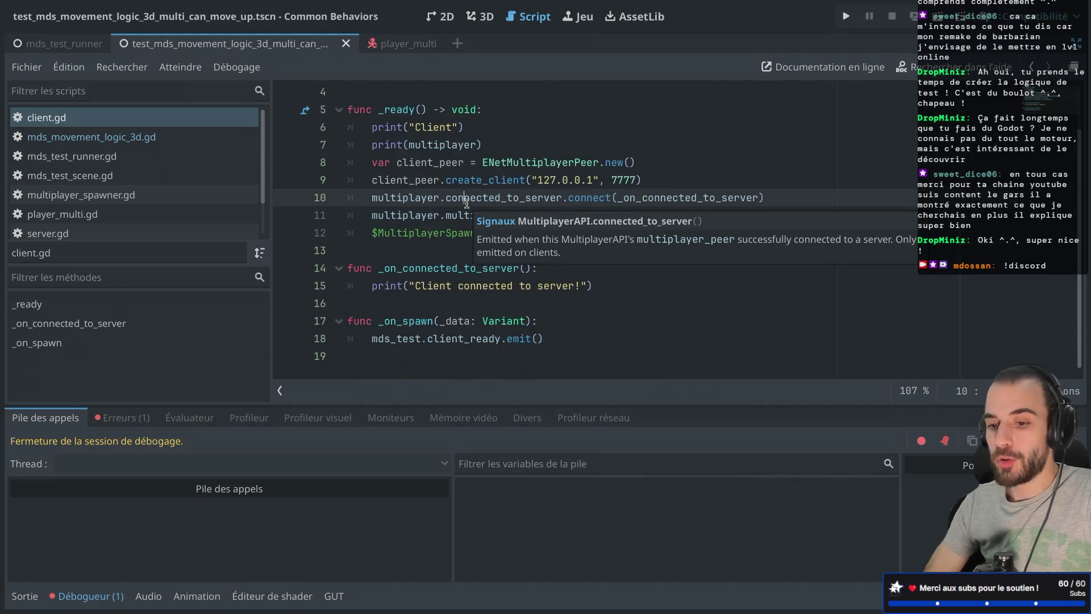
{"action": "left_click", "coordinate": [123, 420]}
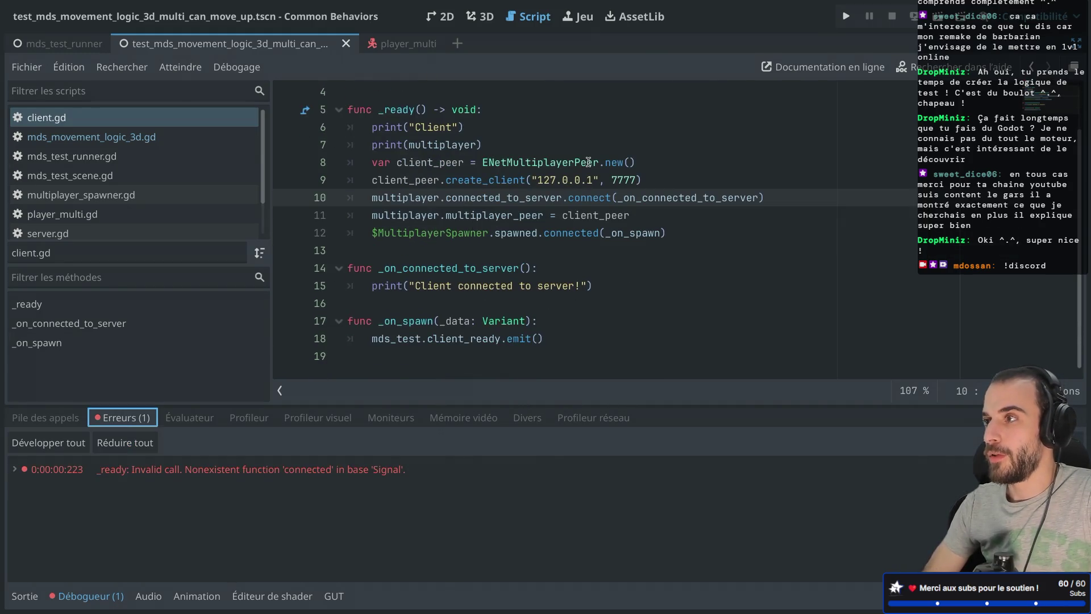
Jump from the '_ready: Invalid call' error to the spawned.connected call on client.gd line 12.
{"action": "mouse_move", "coordinate": [588, 163]}
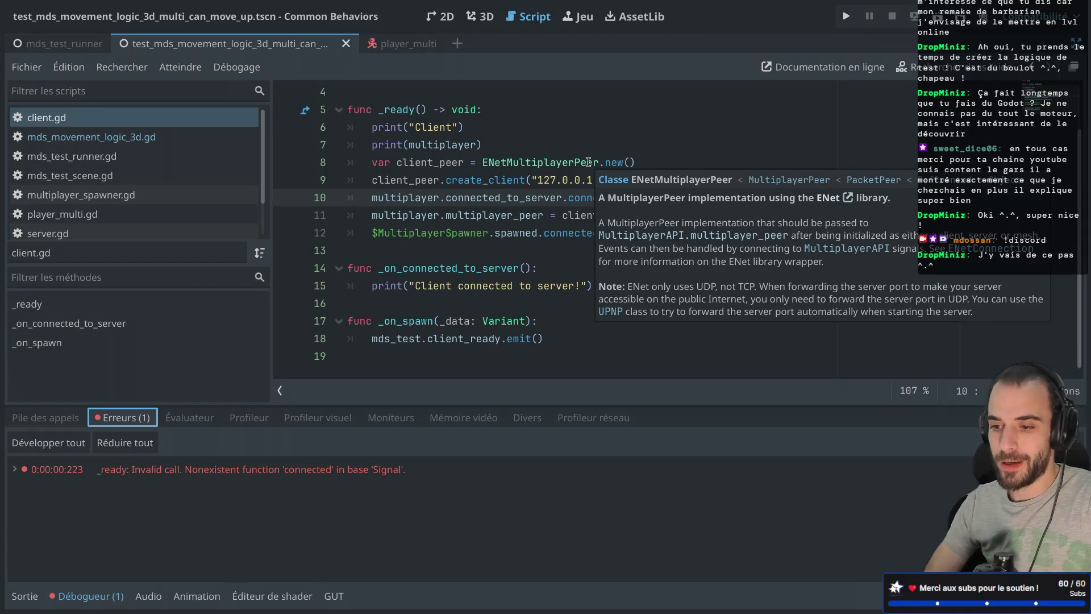
{"action": "mouse_move", "coordinate": [436, 235]}
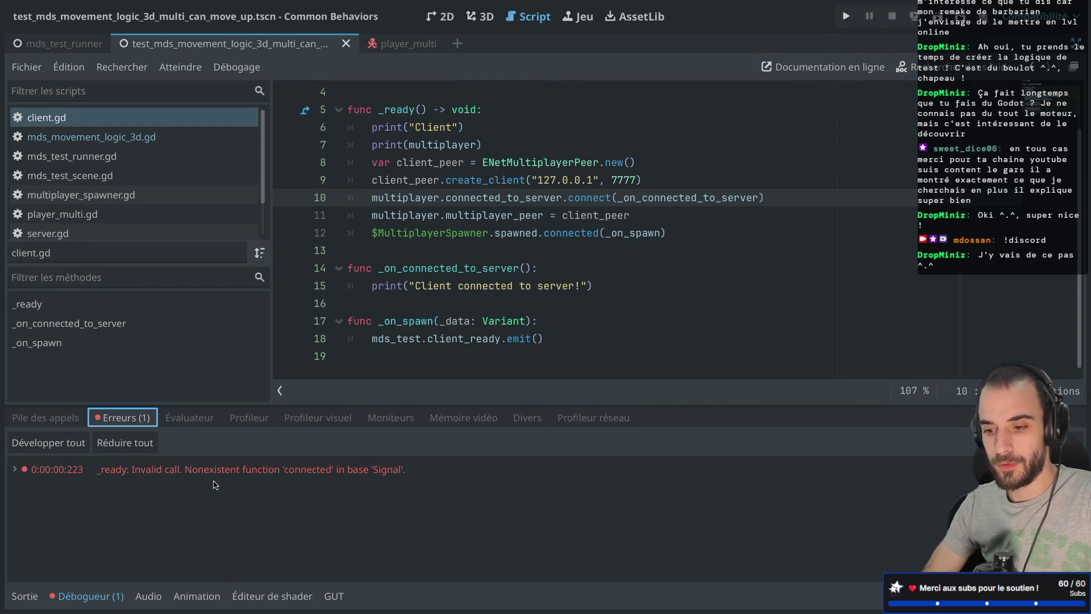
{"action": "left_click", "coordinate": [271, 475]}
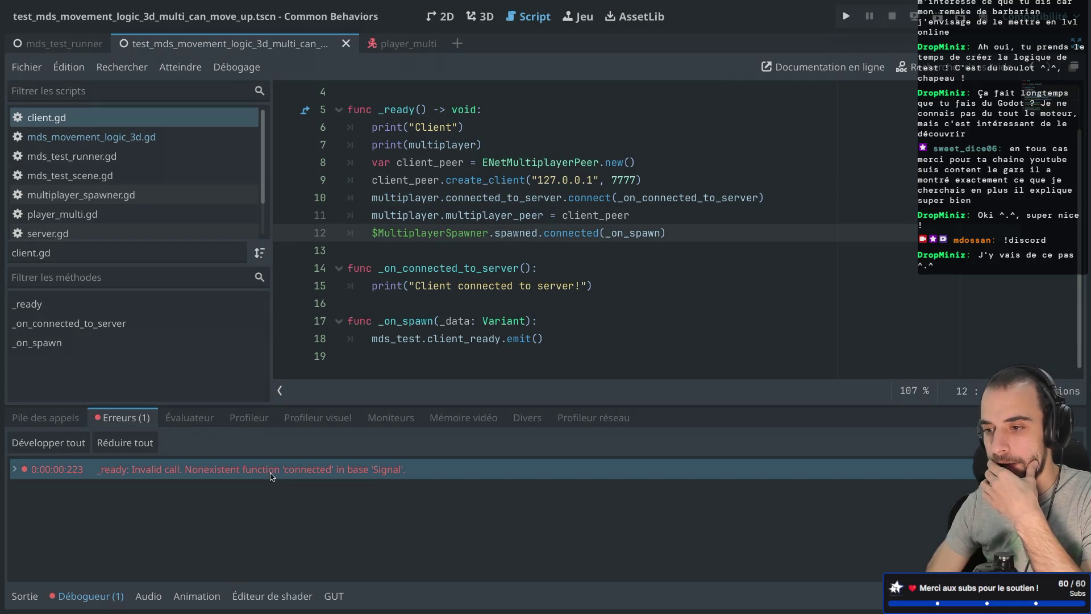
Correct line 12 to spawned.connect(_on_spawn), save, and rerun the scene.
{"action": "double_click", "coordinate": [565, 233]}
{"action": "type", "text": "co"}
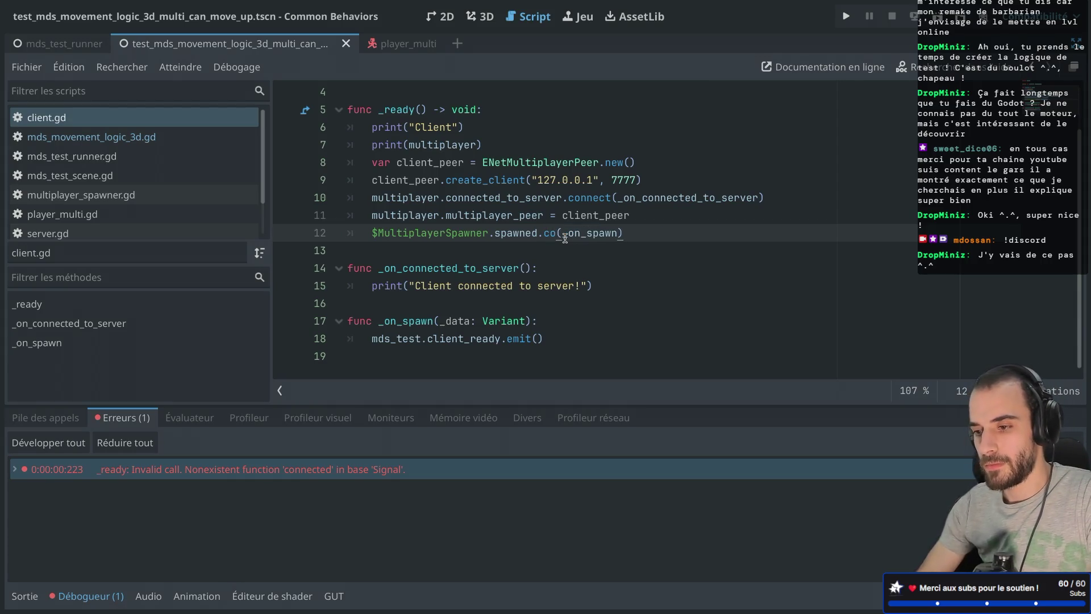
{"action": "type", "text": "nnect"}
{"action": "key", "text": "ctrl+s"}
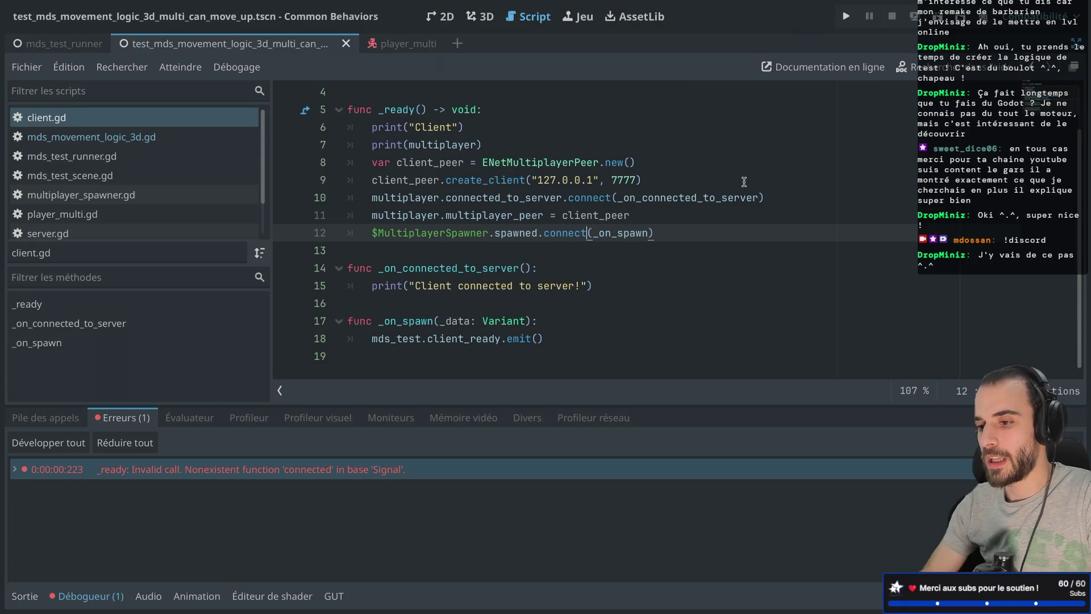
{"action": "left_click", "coordinate": [937, 26]}
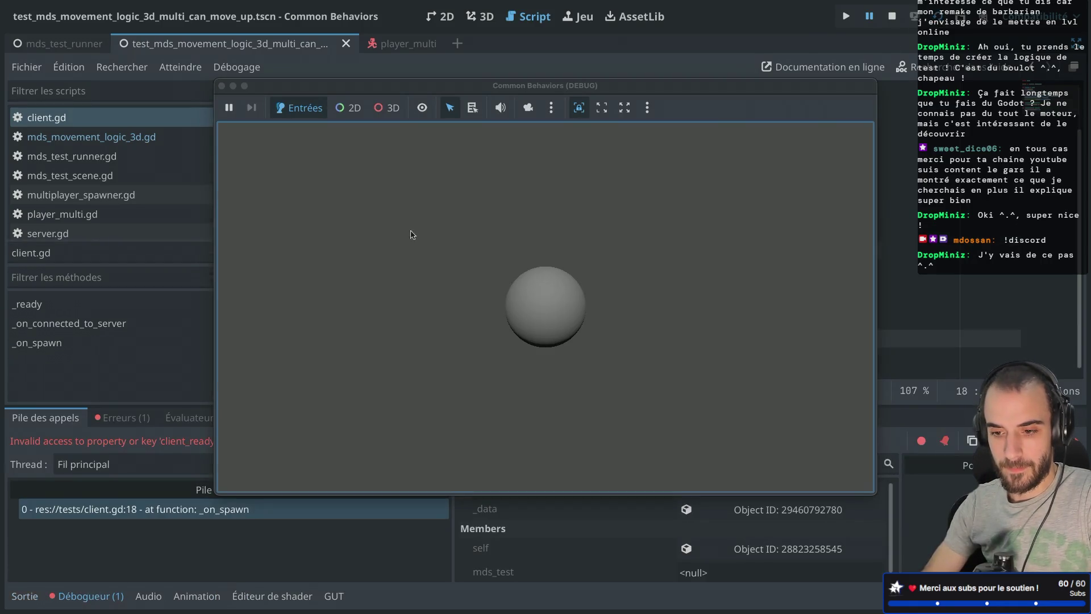
{"action": "left_click", "coordinate": [222, 86]}
Inspect the new Nil 'client_ready' error in _on_spawn, restore the docks, and select the Client node.
{"action": "left_click", "coordinate": [124, 415]}
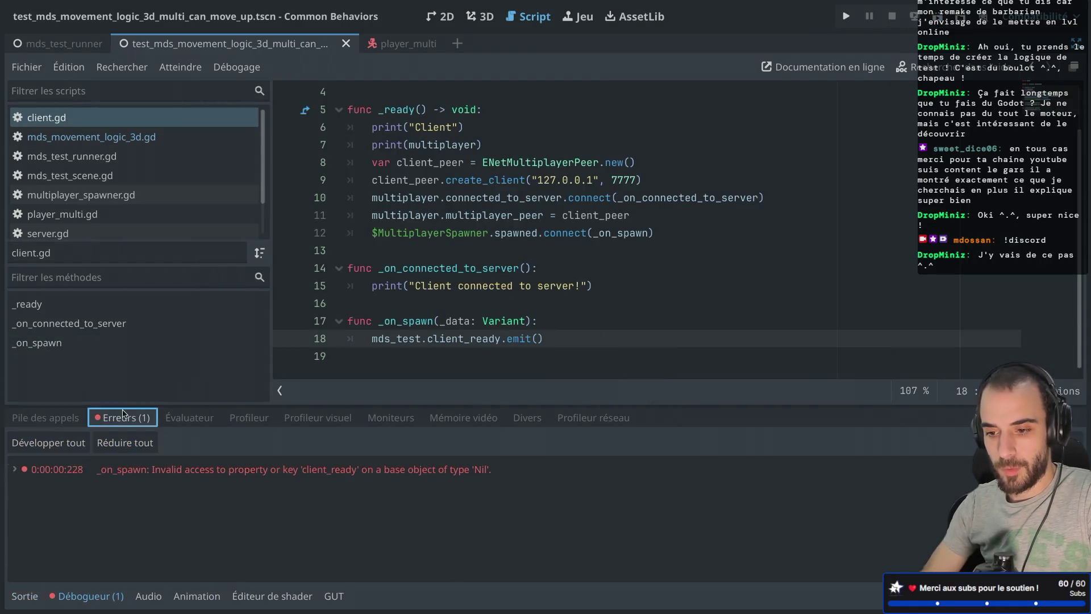
{"action": "left_click", "coordinate": [318, 481]}
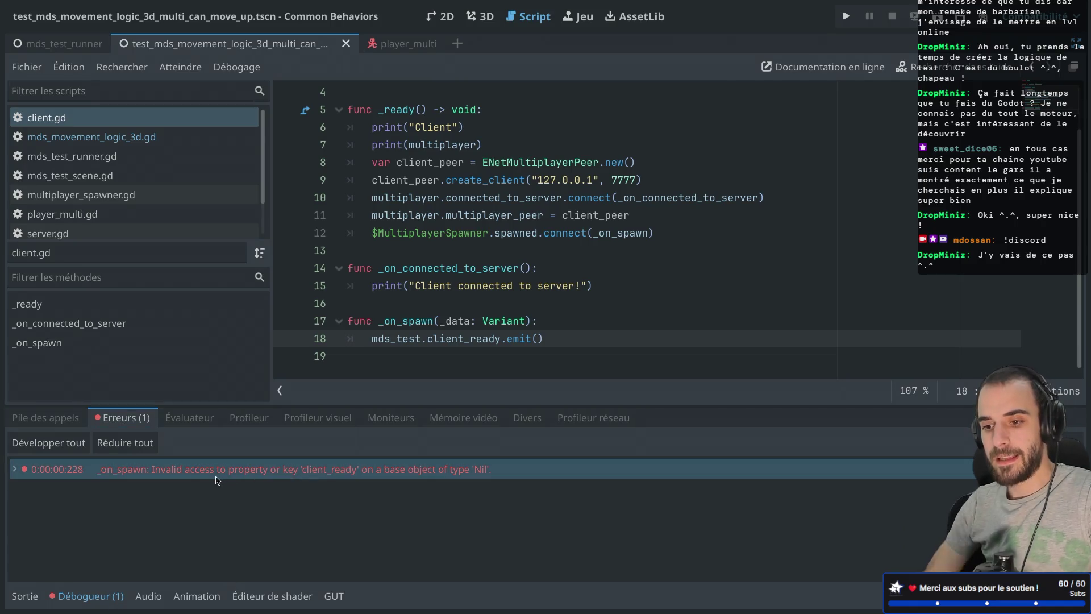
{"action": "mouse_move", "coordinate": [215, 480]}
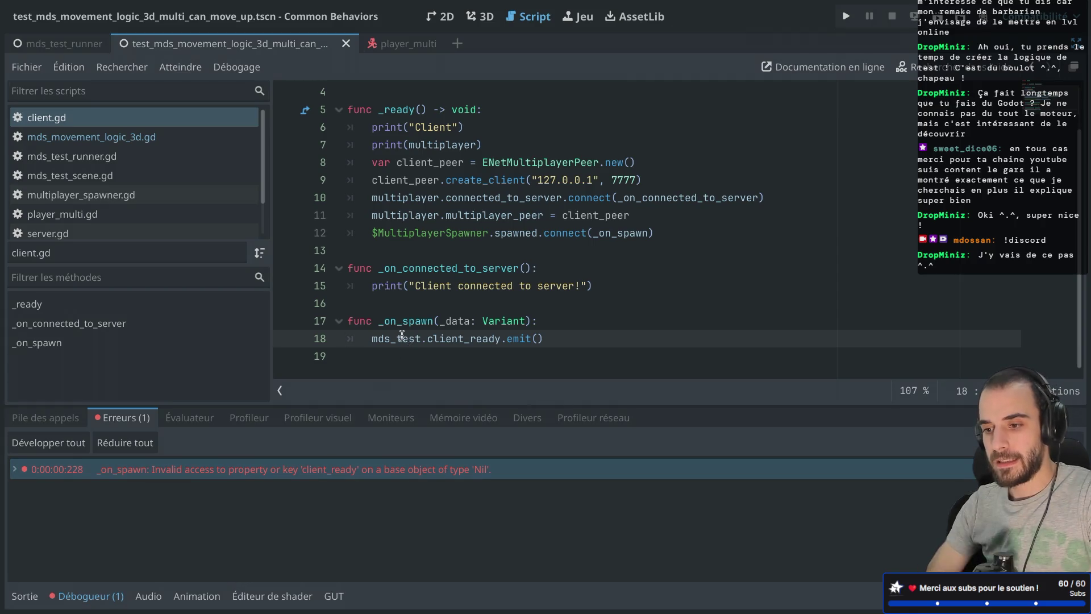
{"action": "scroll", "coordinate": [462, 232], "scroll_direction": "up", "scroll_amount": 2}
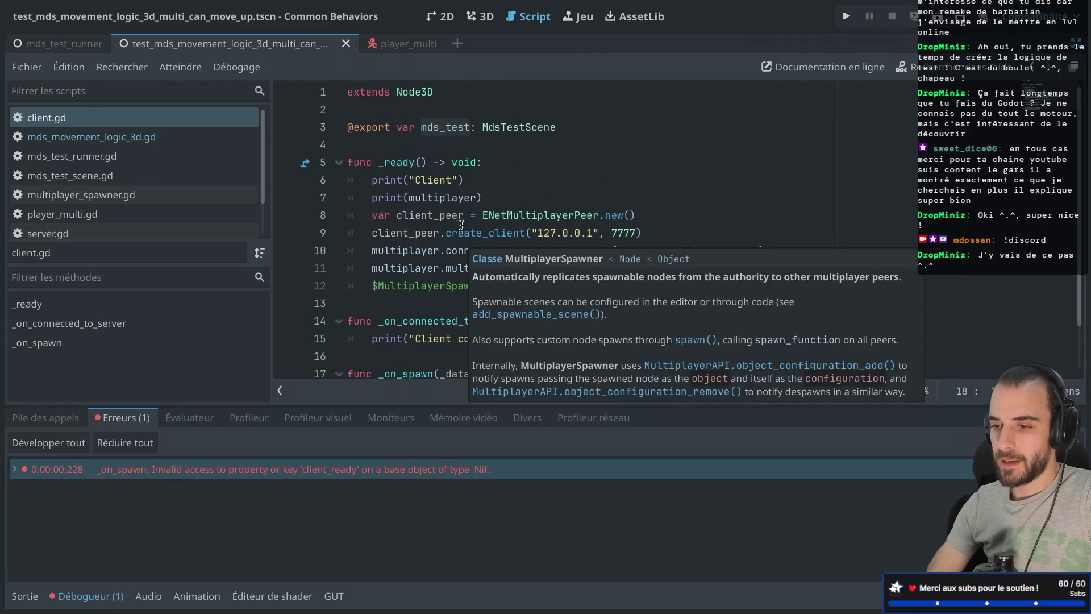
{"action": "key", "text": "ctrl+shift+F11"}
{"action": "left_click", "coordinate": [58, 238]}
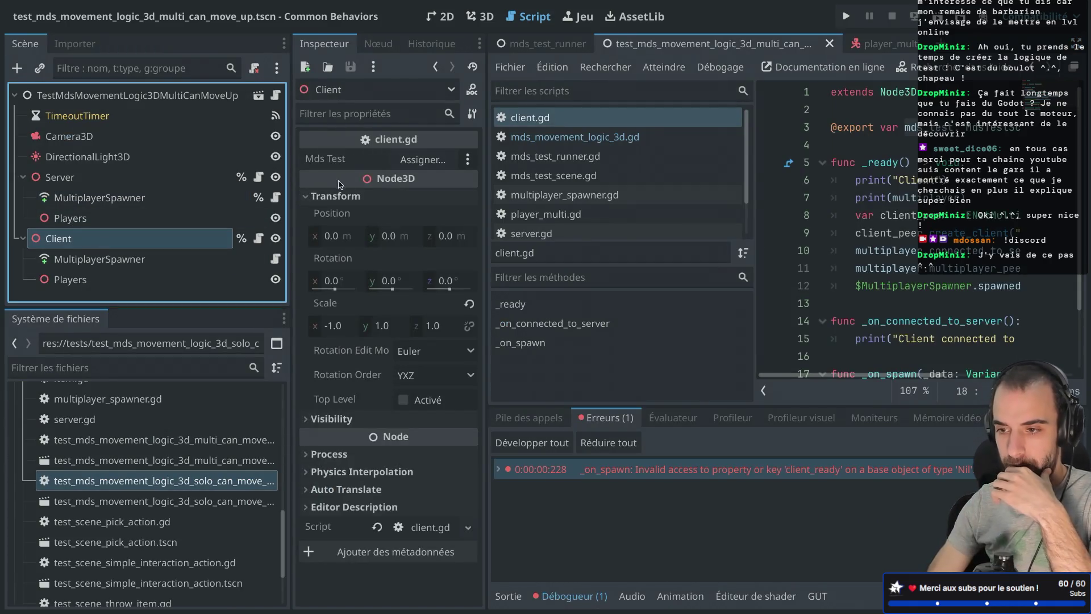
Assign the scene root as the Client's Mds Test node.
{"action": "left_click", "coordinate": [423, 159]}
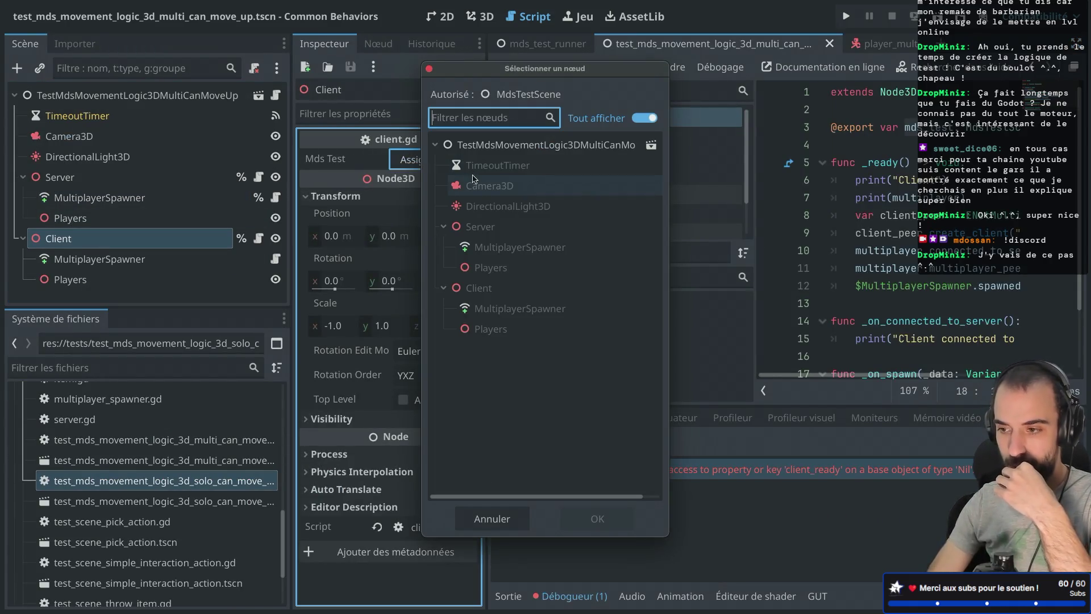
{"action": "left_click", "coordinate": [540, 145]}
{"action": "left_click", "coordinate": [597, 518]}
Rerun to confirm client and server connect, then open mds_test_runner.tscn.
{"action": "key", "text": "F6"}
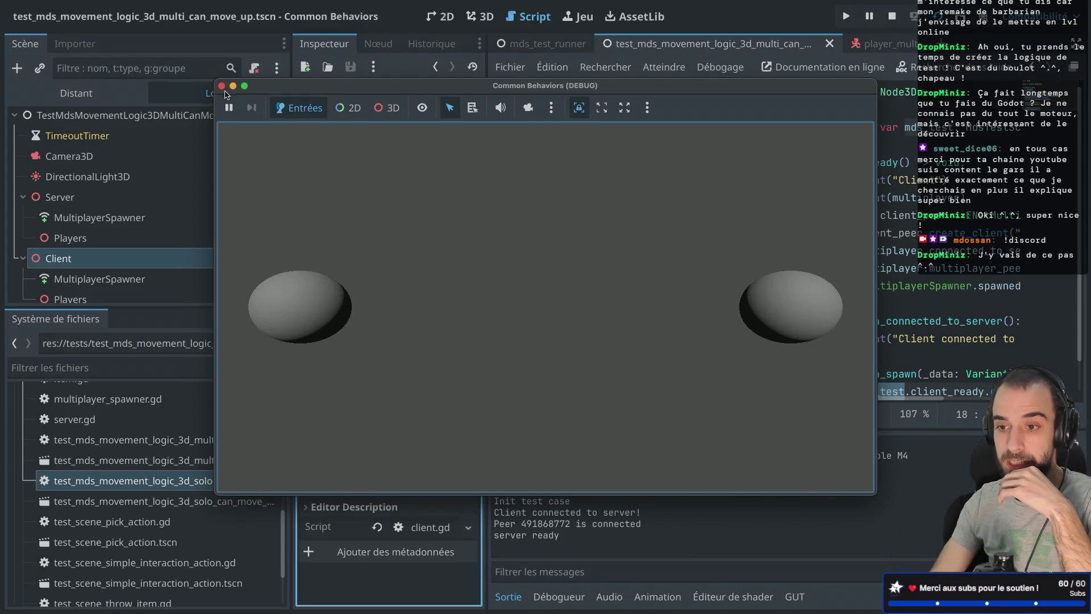
{"action": "left_click", "coordinate": [222, 86]}
{"action": "left_click", "coordinate": [524, 45]}
{"action": "left_click", "coordinate": [173, 98]}
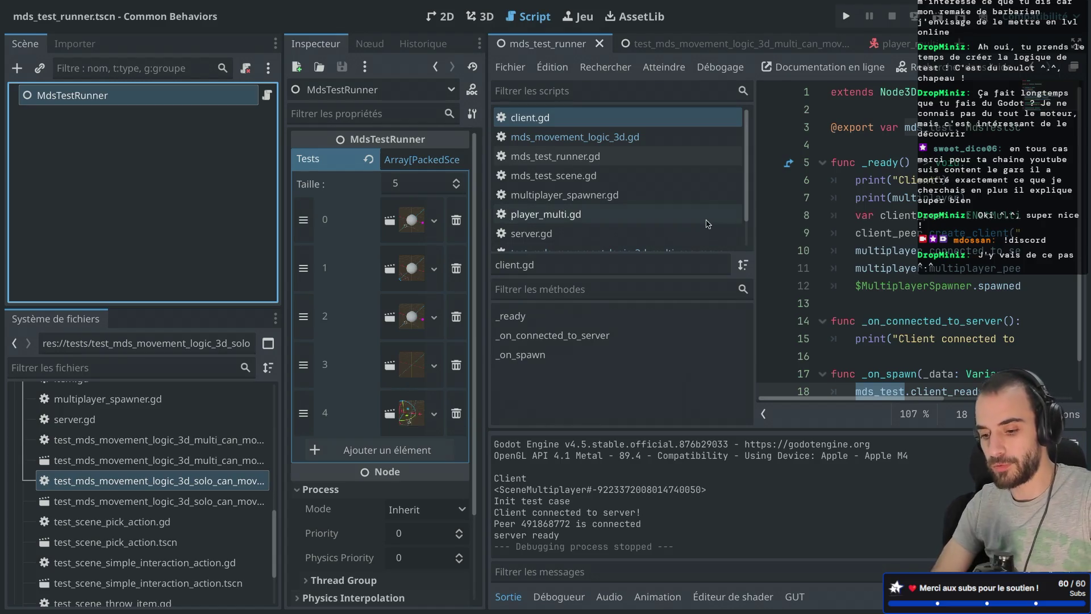
Open test_mds_movement_logic_3d_multi_can_move_up.gd and read test_case through the await client_ready line.
{"action": "key", "text": "ctrl+super+d"}
{"action": "scroll", "coordinate": [163, 149], "scroll_direction": "down", "scroll_amount": 2}
{"action": "left_click", "coordinate": [136, 220]}
{"action": "left_click", "coordinate": [586, 201]}
{"action": "scroll", "coordinate": [586, 201], "scroll_direction": "down", "scroll_amount": 2}
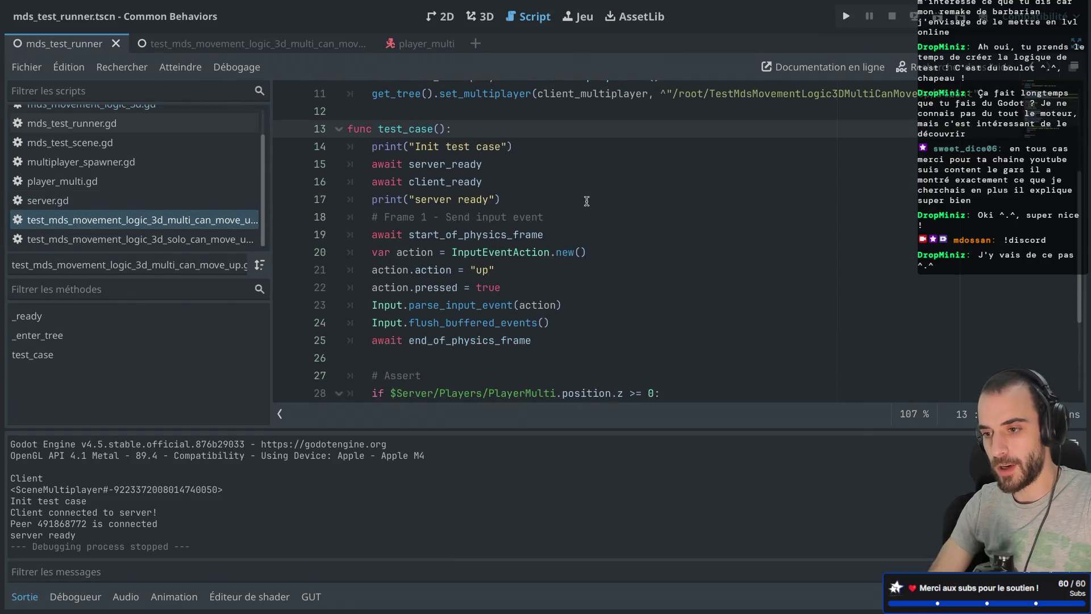
{"action": "left_click_drag", "start_coordinate": [361, 164], "coordinate": [481, 164]}
{"action": "left_click_drag", "start_coordinate": [352, 182], "coordinate": [486, 183]}
Review the block that sends the 'up' action input.
{"action": "scroll", "coordinate": [471, 256], "scroll_direction": "down", "scroll_amount": 2}
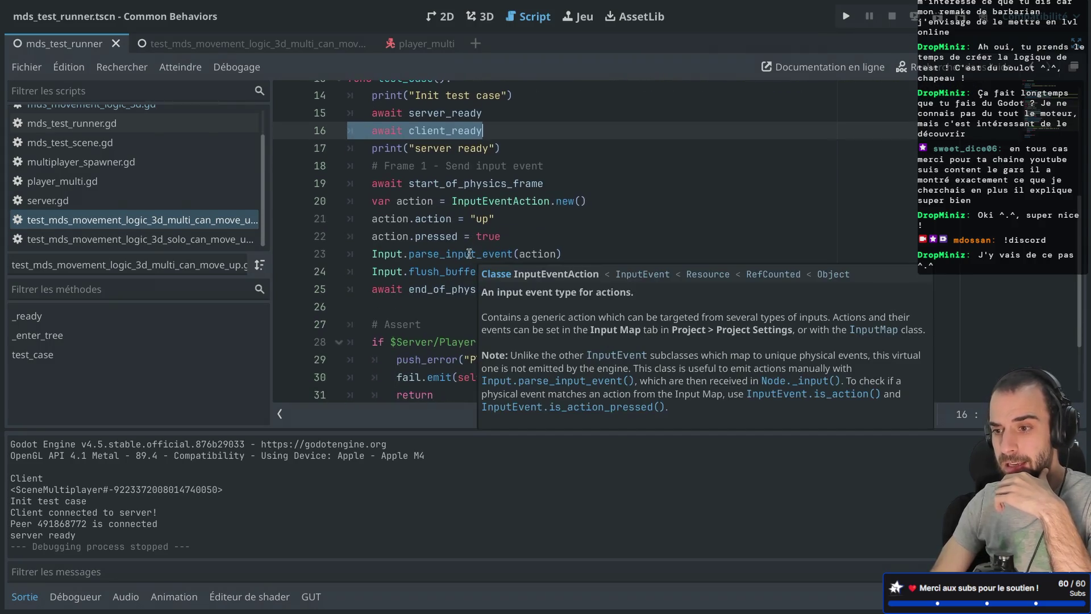
{"action": "left_click_drag", "start_coordinate": [384, 165], "coordinate": [526, 166]}
{"action": "mouse_move", "coordinate": [374, 201]}
{"action": "left_mouse_down"}
{"action": "mouse_move", "coordinate": [489, 237]}
{"action": "mouse_move", "coordinate": [505, 269]}
{"action": "left_mouse_up"}
{"action": "left_click", "coordinate": [505, 270]}
{"action": "mouse_move", "coordinate": [397, 203]}
{"action": "left_mouse_down"}
{"action": "mouse_move", "coordinate": [449, 236]}
{"action": "mouse_move", "coordinate": [455, 269]}
{"action": "mouse_move", "coordinate": [490, 268]}
{"action": "left_mouse_up"}
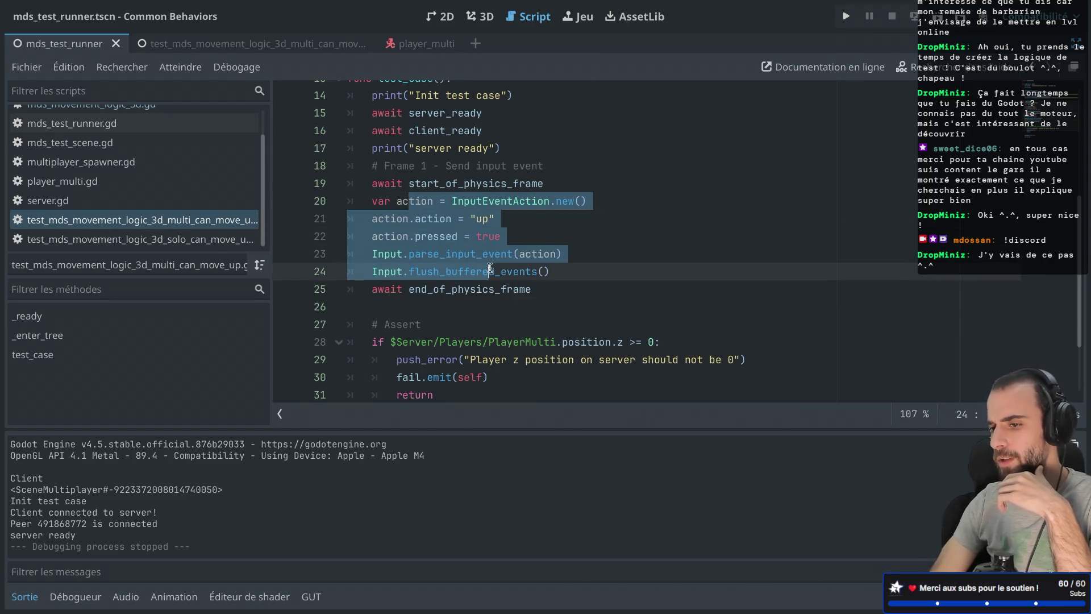
{"action": "left_click", "coordinate": [477, 219]}
Review the server position assert on line 28, then launch the test runner.
{"action": "scroll", "coordinate": [469, 241], "scroll_direction": "down", "scroll_amount": 2}
{"action": "left_click", "coordinate": [408, 248]}
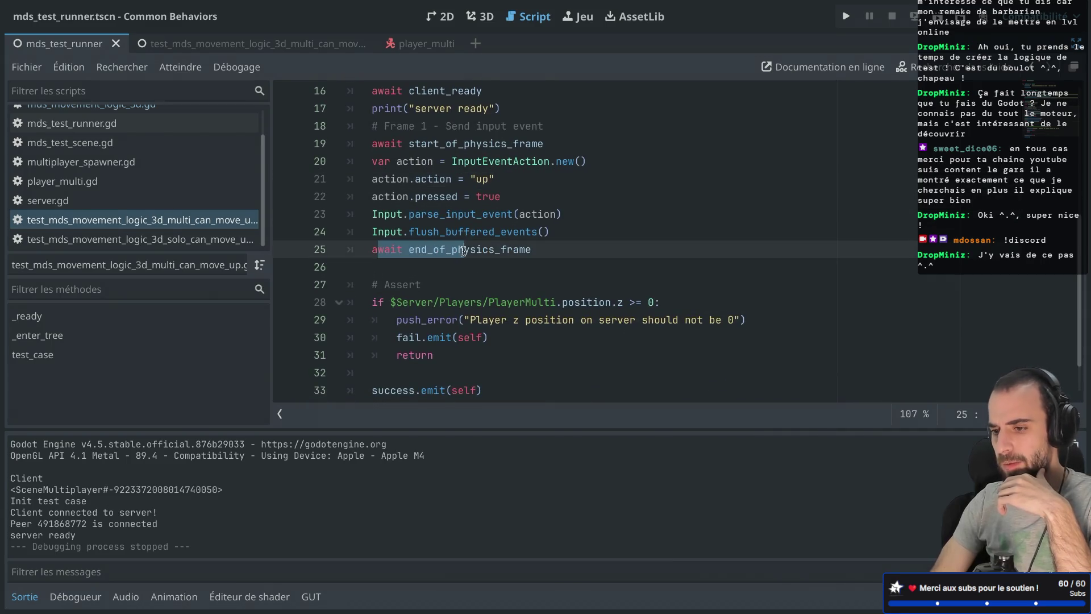
{"action": "scroll", "coordinate": [397, 249], "scroll_direction": "down", "scroll_amount": 3}
{"action": "left_click", "coordinate": [385, 249]}
{"action": "left_click_drag", "start_coordinate": [386, 249], "coordinate": [454, 288]}
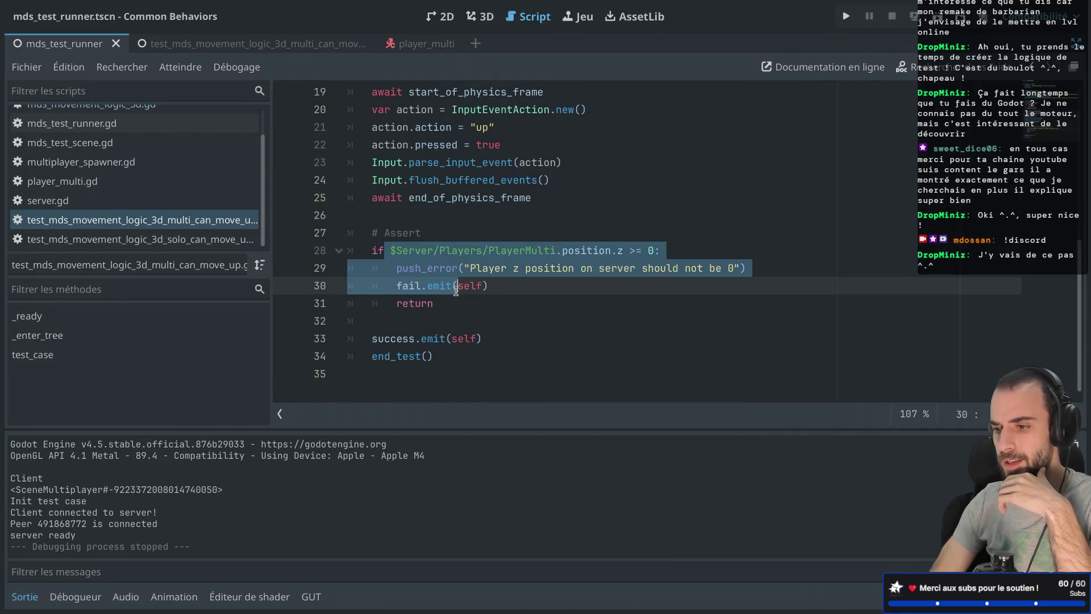
{"action": "left_click", "coordinate": [494, 266]}
{"action": "key", "text": "super+r"}
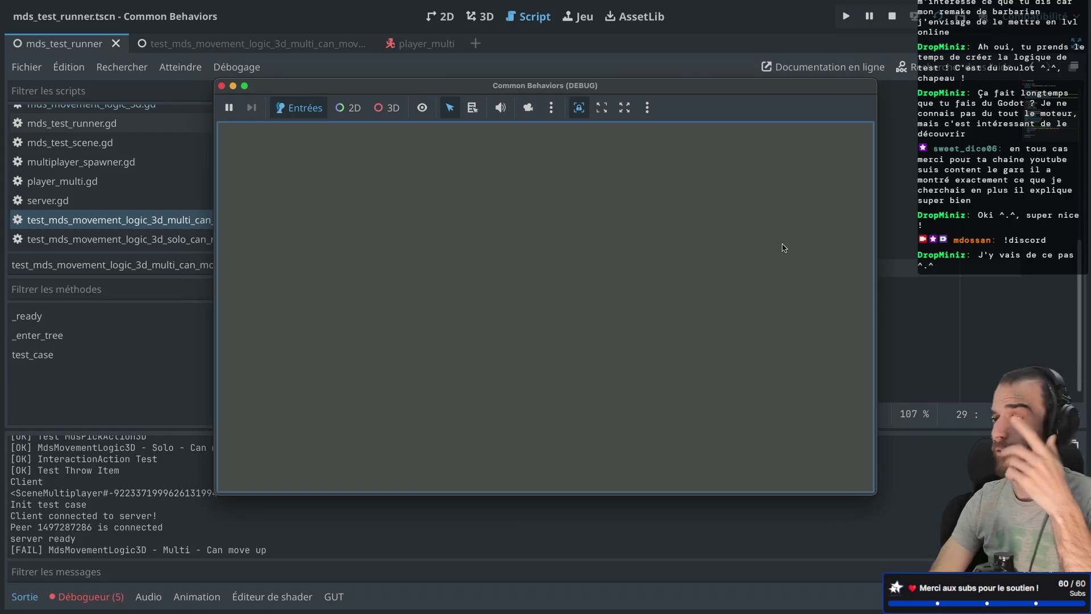
Close the finished game, enlarge the bottom panel, and read the five debugger errors, including the missing Server node.
{"action": "left_click", "coordinate": [221, 85]}
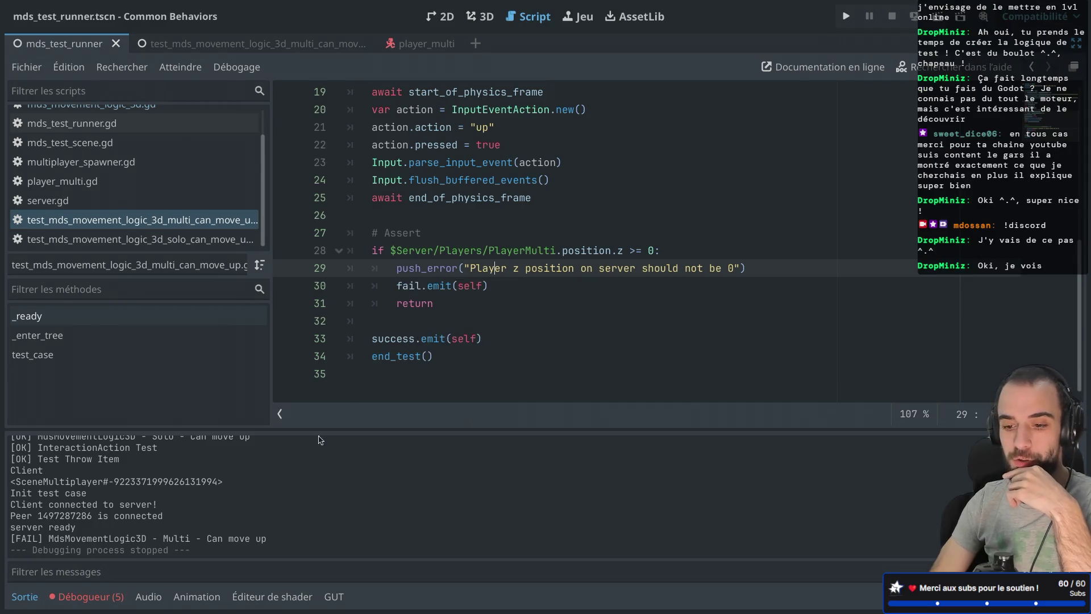
{"action": "left_click_drag", "start_coordinate": [244, 430], "coordinate": [235, 389]}
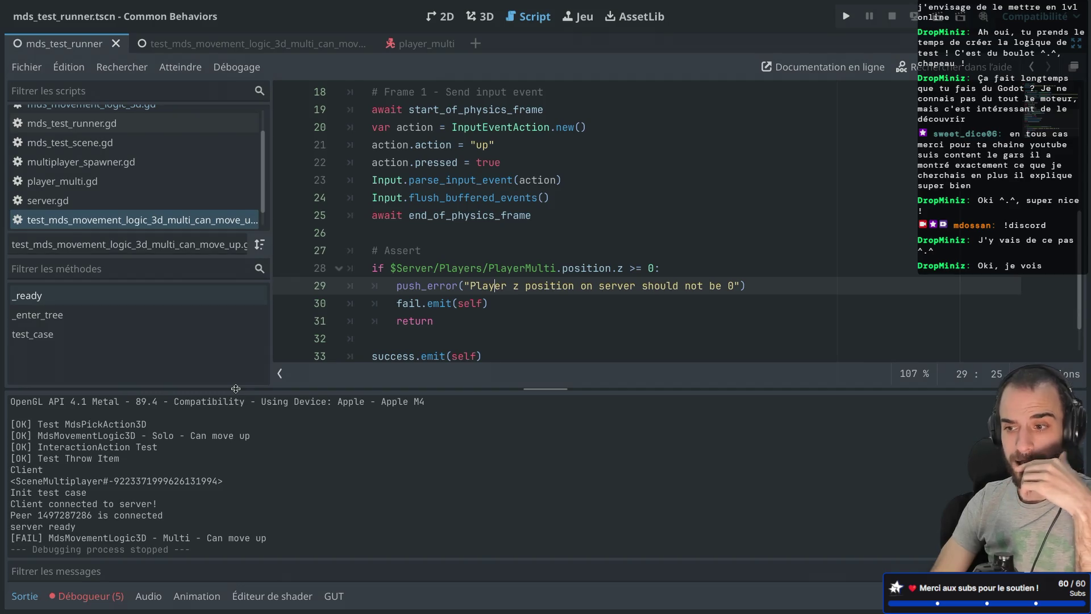
{"action": "left_click", "coordinate": [85, 595]}
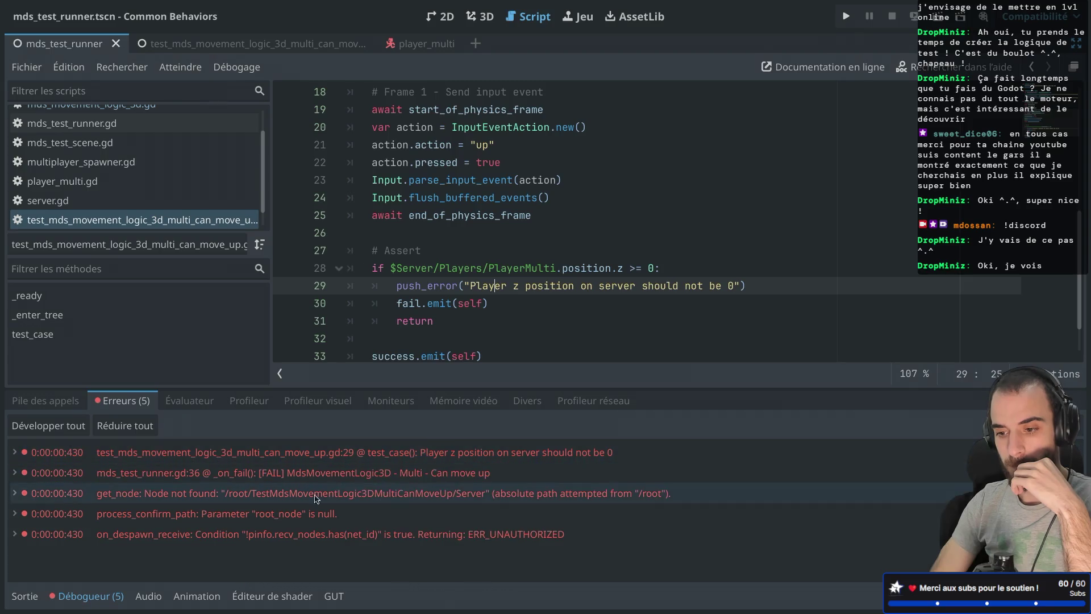
{"action": "mouse_move", "coordinate": [284, 524]}
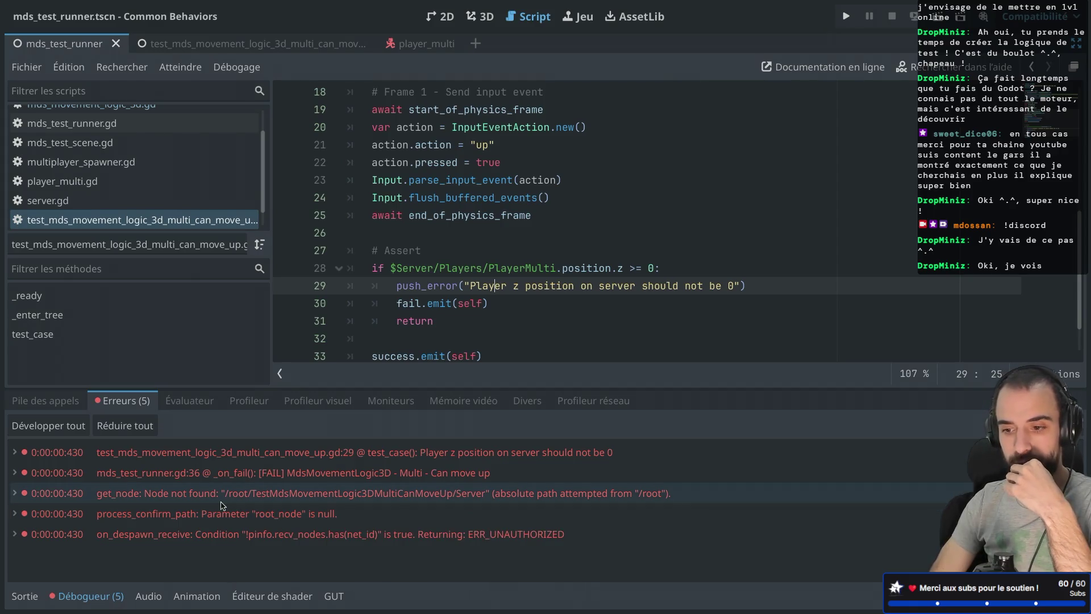
{"action": "mouse_move", "coordinate": [284, 498]}
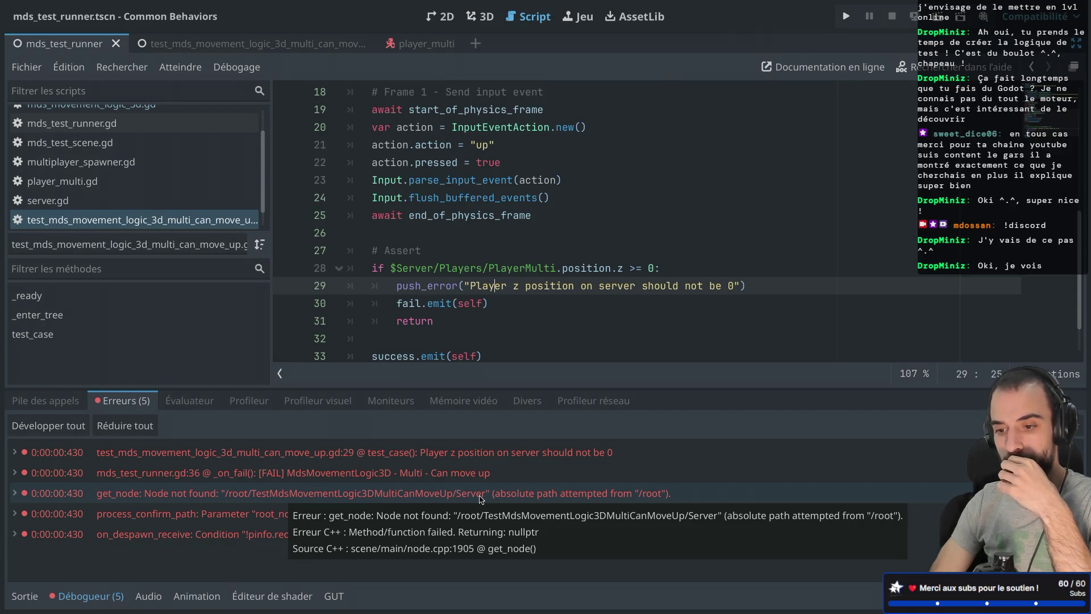
Change the line 17 print to "server and client ready".
{"action": "scroll", "coordinate": [536, 251], "scroll_direction": "up", "scroll_amount": 2}
{"action": "scroll", "coordinate": [536, 252], "scroll_direction": "down", "scroll_amount": 2}
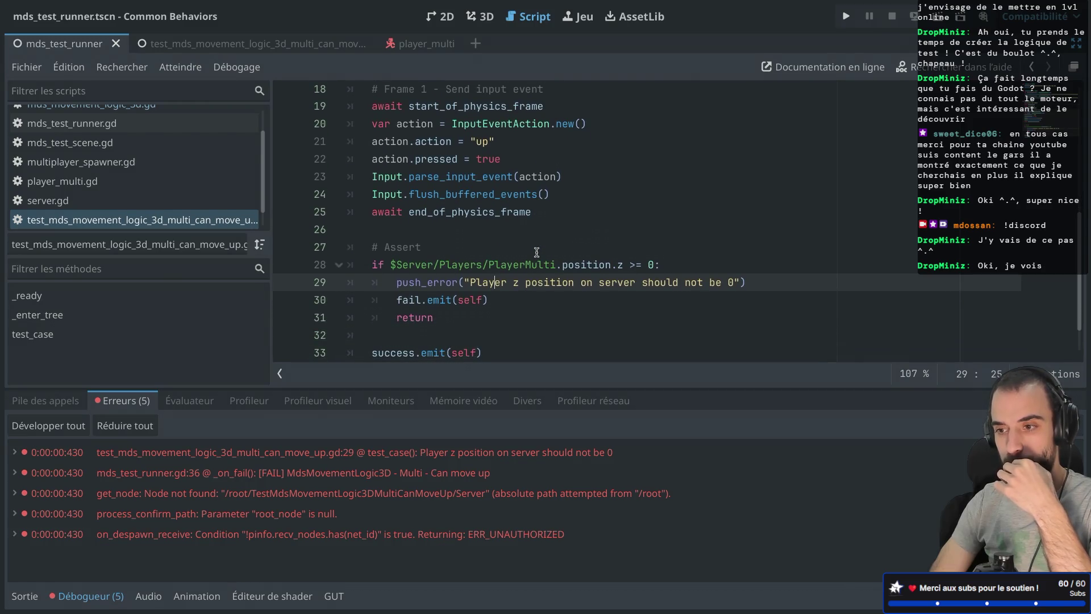
{"action": "scroll", "coordinate": [537, 252], "scroll_direction": "up", "scroll_amount": 2}
{"action": "scroll", "coordinate": [537, 251], "scroll_direction": "down", "scroll_amount": 1}
{"action": "double_click", "coordinate": [429, 139]}
{"action": "key", "text": "Right"}
{"action": "type", "text": "and clie"}
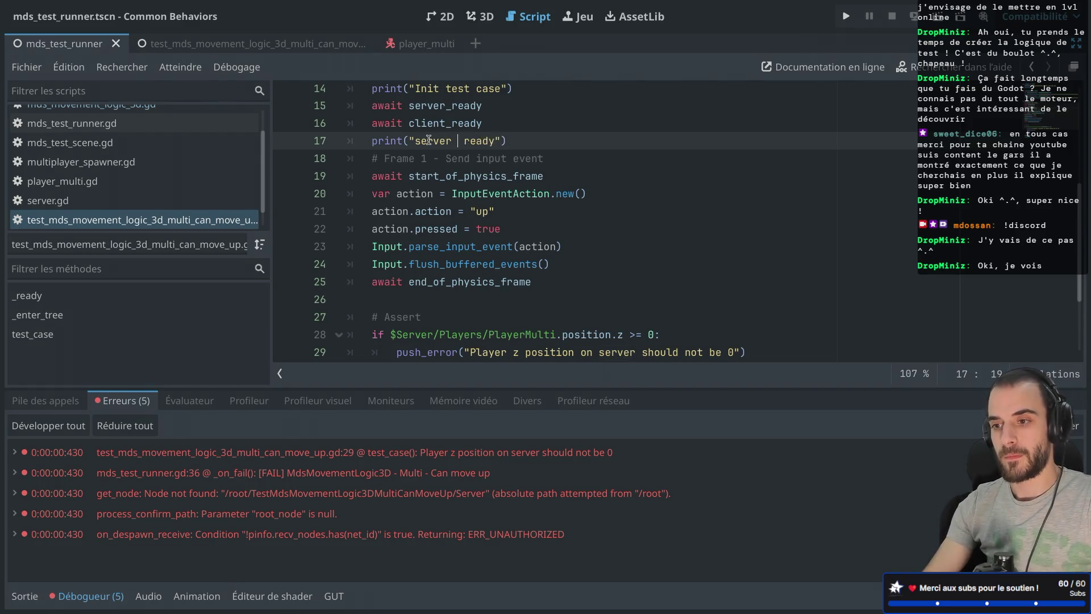
{"action": "type", "text": "nt"}
Change line 28's node path from $Server/... to $/Server/Players/PlayerMulti.
{"action": "scroll", "coordinate": [480, 228], "scroll_direction": "down", "scroll_amount": 1}
{"action": "left_click", "coordinate": [480, 229]}
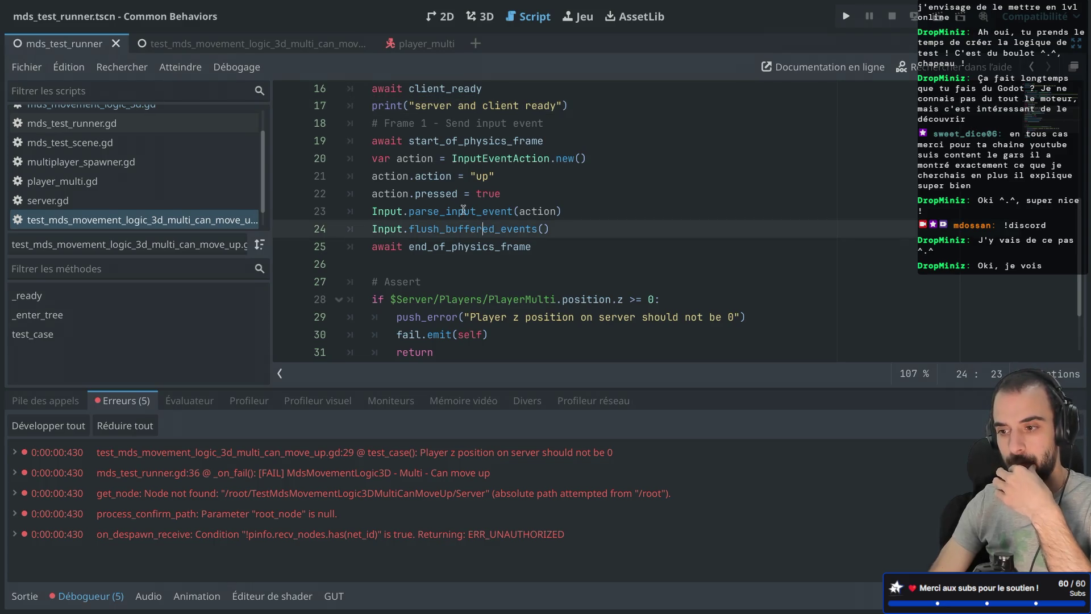
{"action": "scroll", "coordinate": [464, 227], "scroll_direction": "down", "scroll_amount": 2}
{"action": "left_click", "coordinate": [427, 255]}
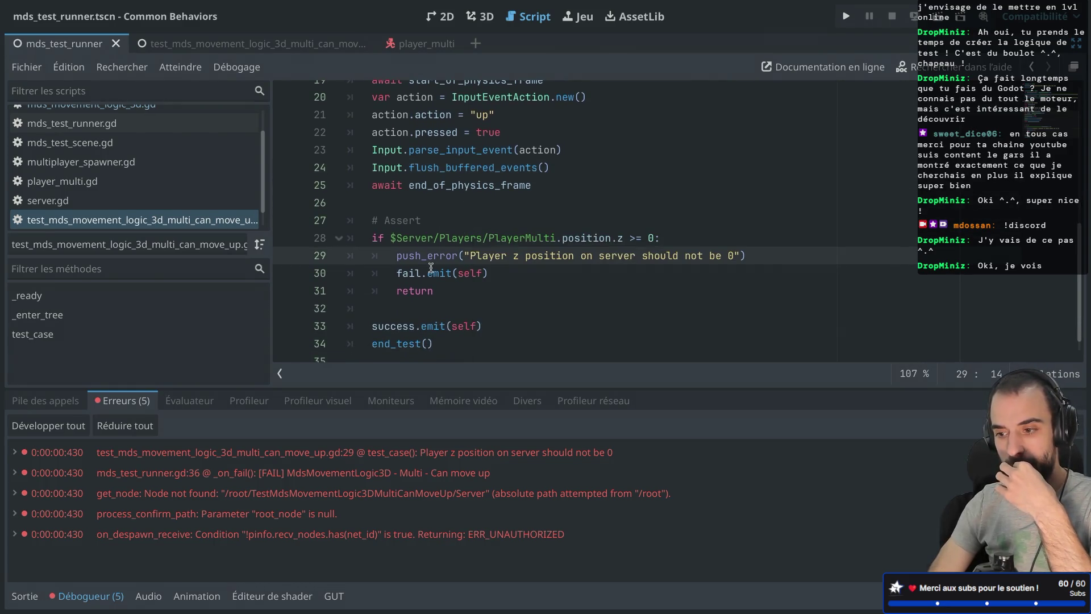
{"action": "left_click_drag", "start_coordinate": [391, 238], "coordinate": [410, 242]}
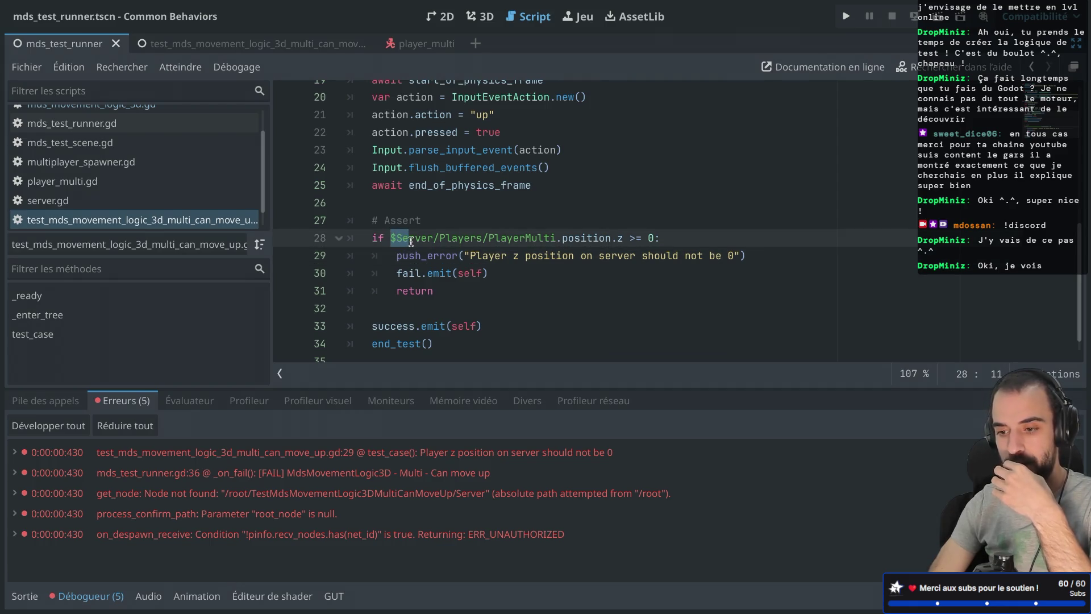
{"action": "left_click", "coordinate": [398, 236]}
{"action": "type", "text": "root/"}
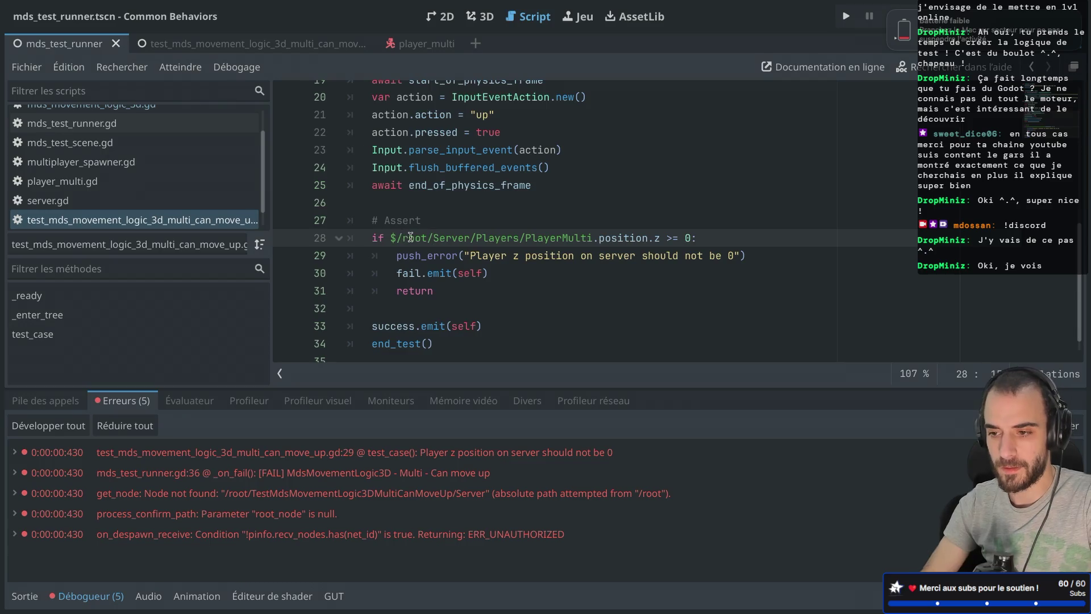
{"action": "double_click", "coordinate": [419, 239]}
{"action": "key", "text": "BackSpace"}
{"action": "key", "text": "BackSpace"}
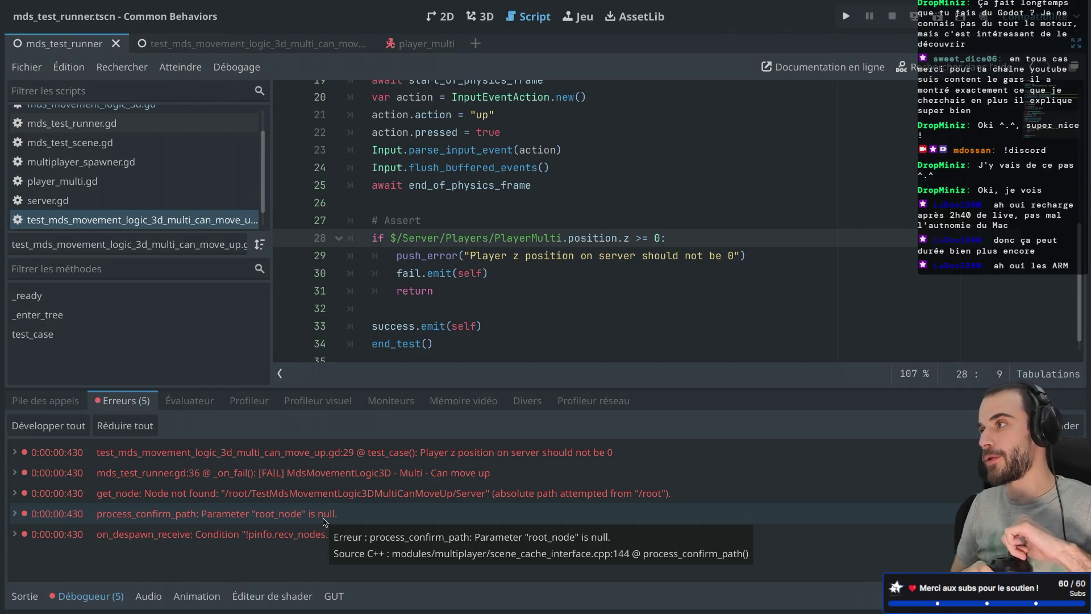
{"action": "key", "text": "ctrl+Left"}
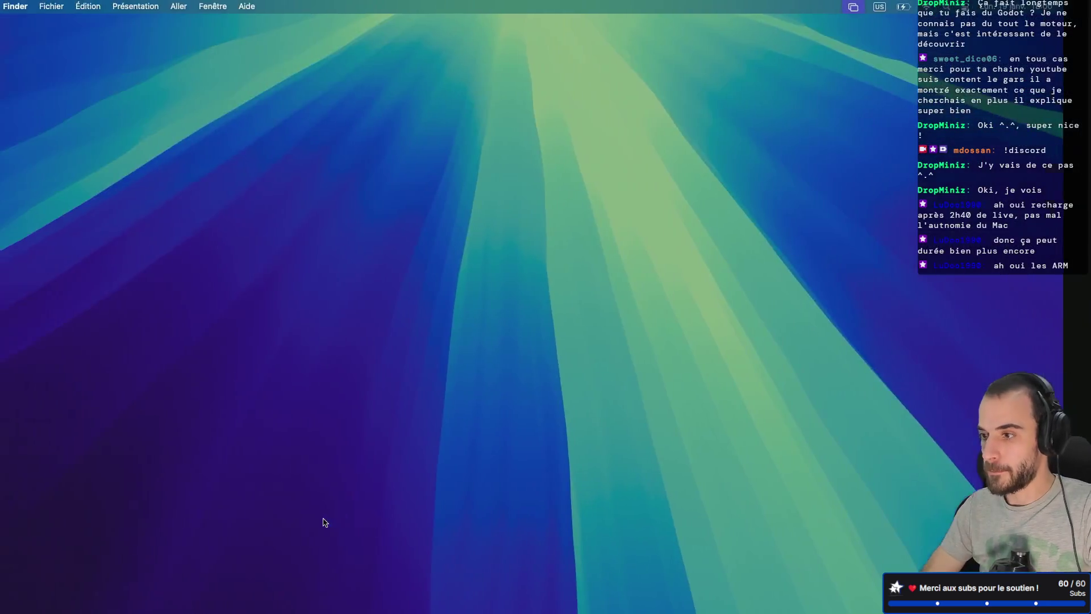
{"action": "key", "text": "ctrl+Right"}
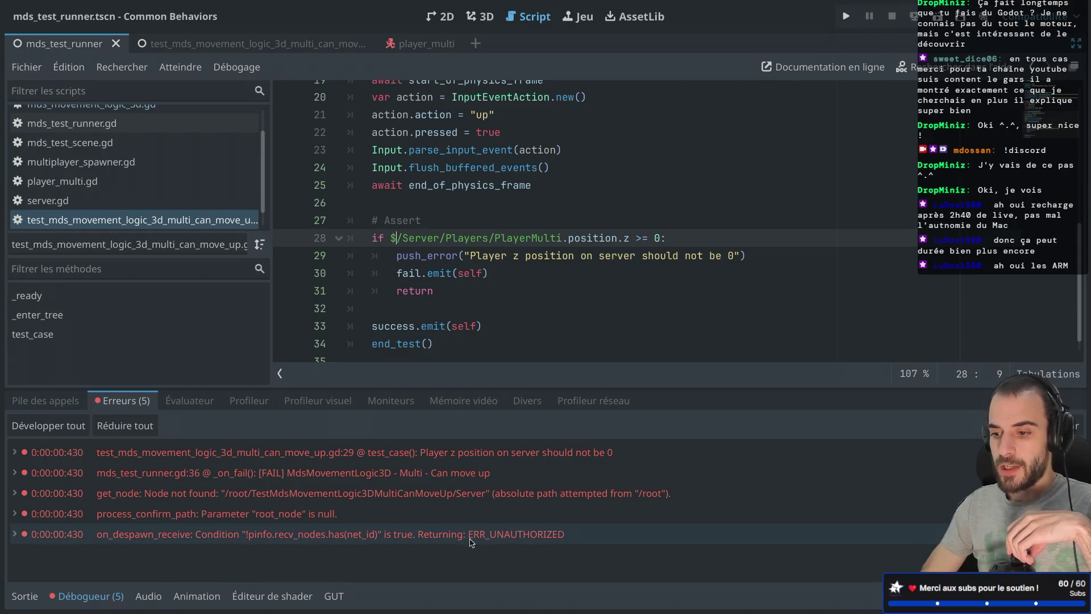
{"action": "mouse_move", "coordinate": [491, 543]}
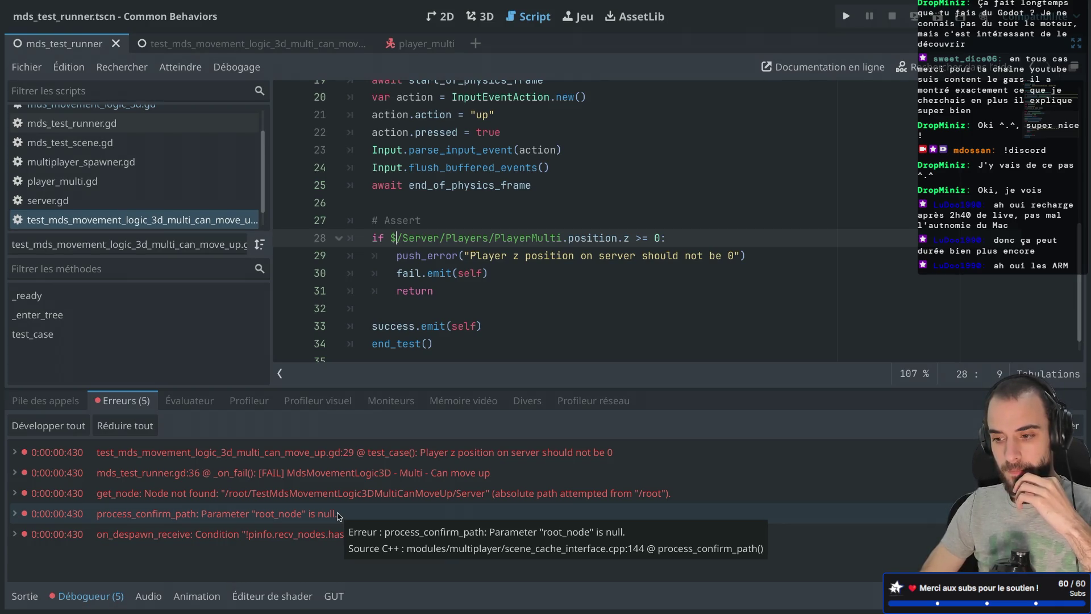
{"action": "scroll", "coordinate": [460, 315], "scroll_direction": "down", "scroll_amount": 1}
{"action": "scroll", "coordinate": [460, 316], "scroll_direction": "up", "scroll_amount": 4}
{"action": "scroll", "coordinate": [460, 315], "scroll_direction": "up", "scroll_amount": 2}
{"action": "scroll", "coordinate": [460, 315], "scroll_direction": "down", "scroll_amount": 4}
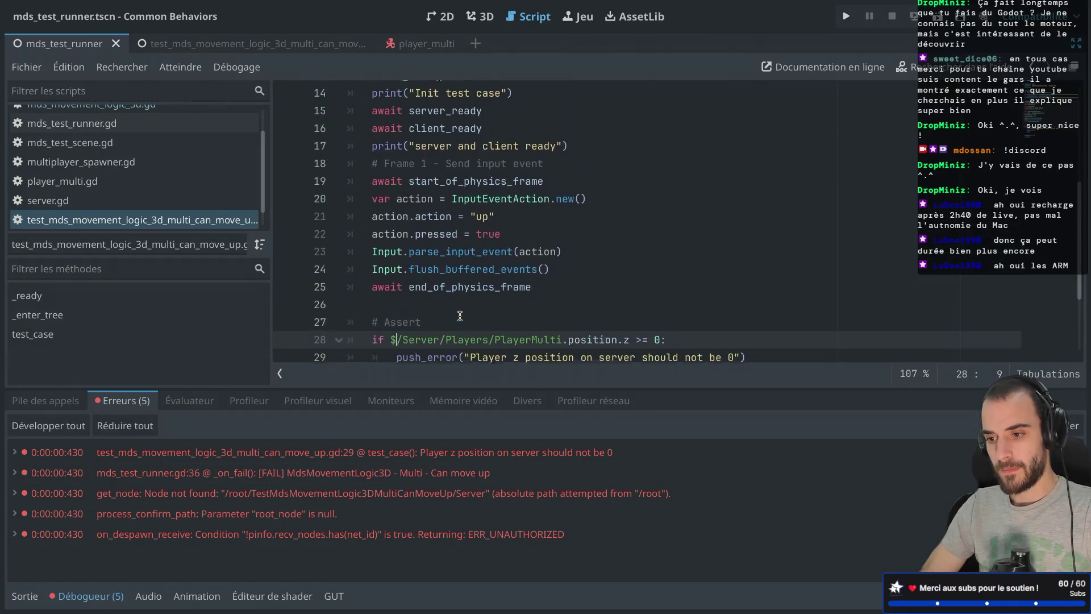
{"action": "scroll", "coordinate": [460, 315], "scroll_direction": "up", "scroll_amount": 7}
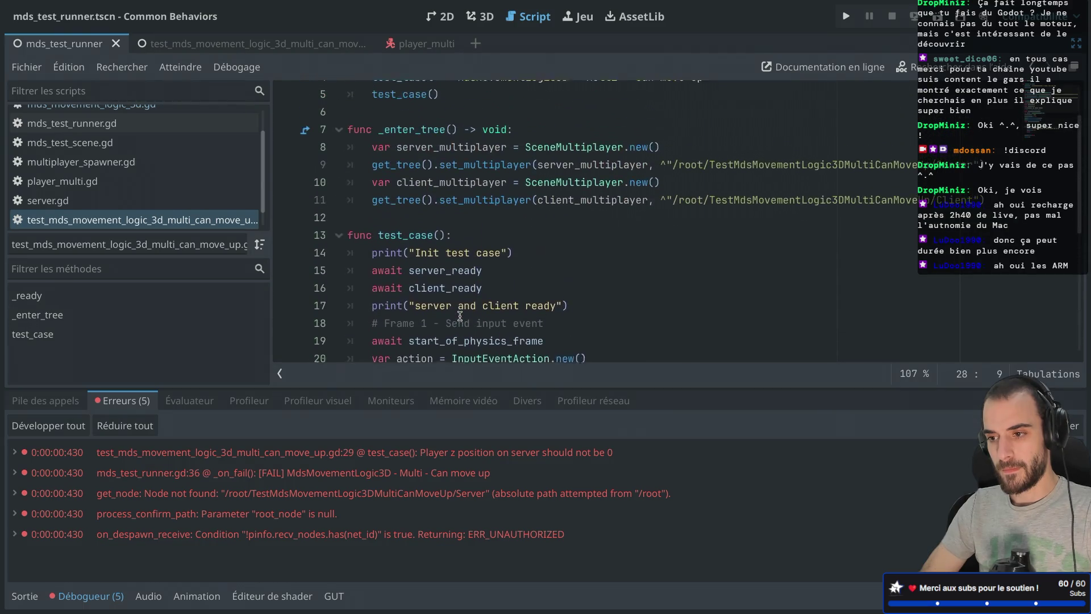
{"action": "scroll", "coordinate": [460, 315], "scroll_direction": "down", "scroll_amount": 7}
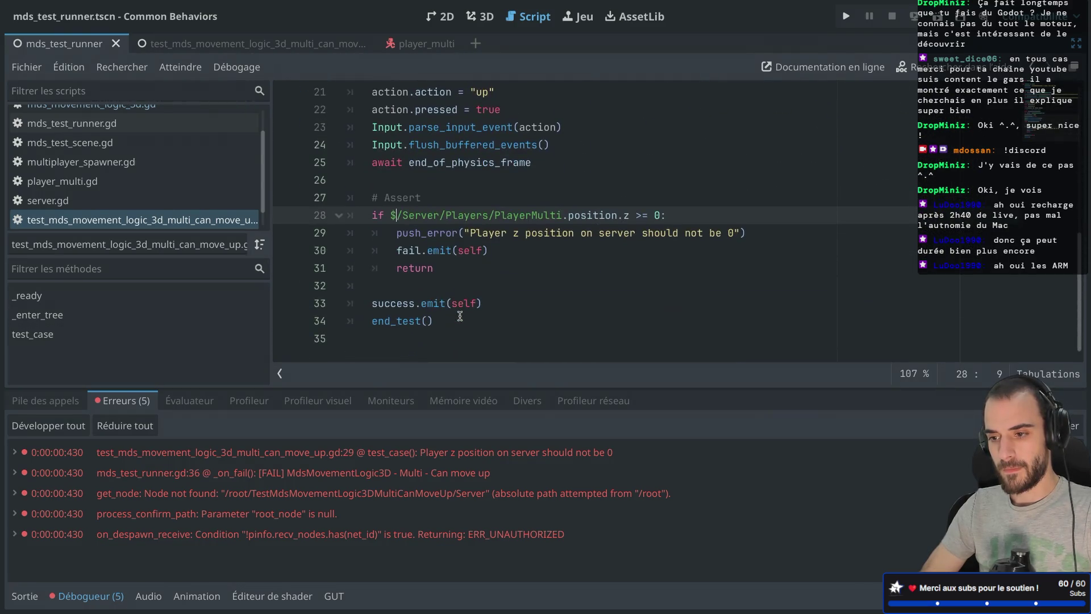
{"action": "scroll", "coordinate": [151, 152], "scroll_direction": "up", "scroll_amount": 1}
{"action": "left_click", "coordinate": [91, 136]}
Open mds_test_scene.gd, then mds_test_runner.gd.
{"action": "scroll", "coordinate": [475, 190], "scroll_direction": "down", "scroll_amount": 4}
{"action": "scroll", "coordinate": [475, 191], "scroll_direction": "up", "scroll_amount": 8}
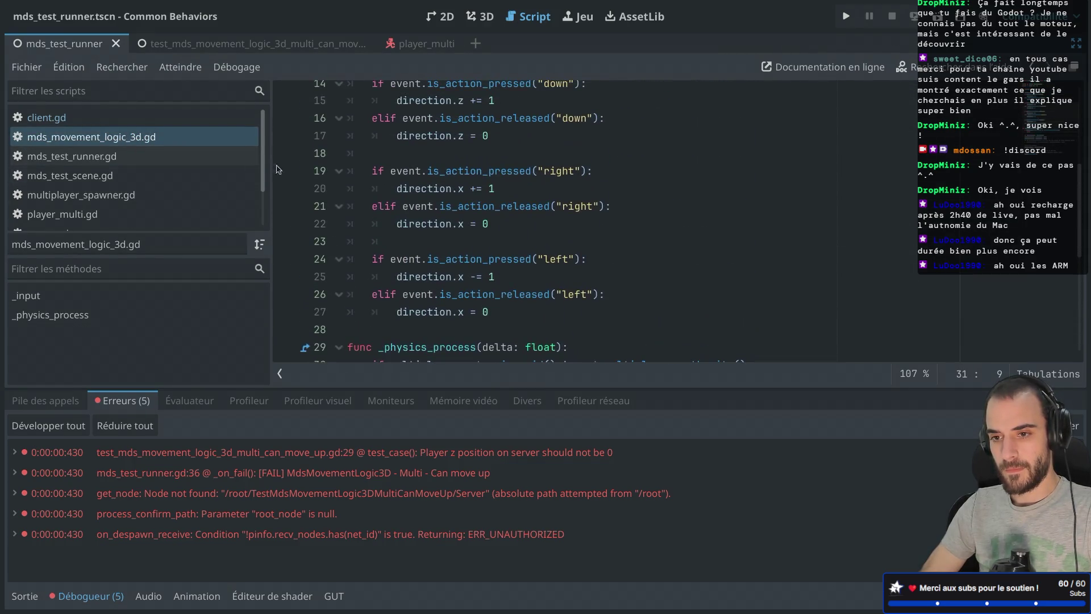
{"action": "left_click", "coordinate": [193, 176]}
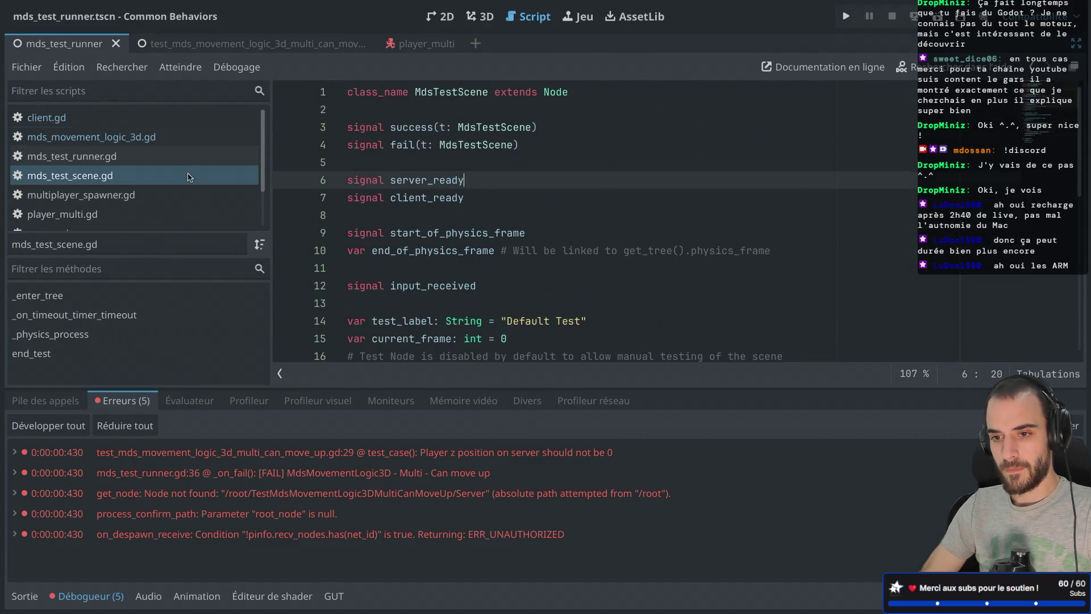
{"action": "left_click", "coordinate": [122, 160]}
Read how _on_fail pushes a "[FAIL] %s" error, then select the node-not-found error entry.
{"action": "scroll", "coordinate": [415, 197], "scroll_direction": "up", "scroll_amount": 4}
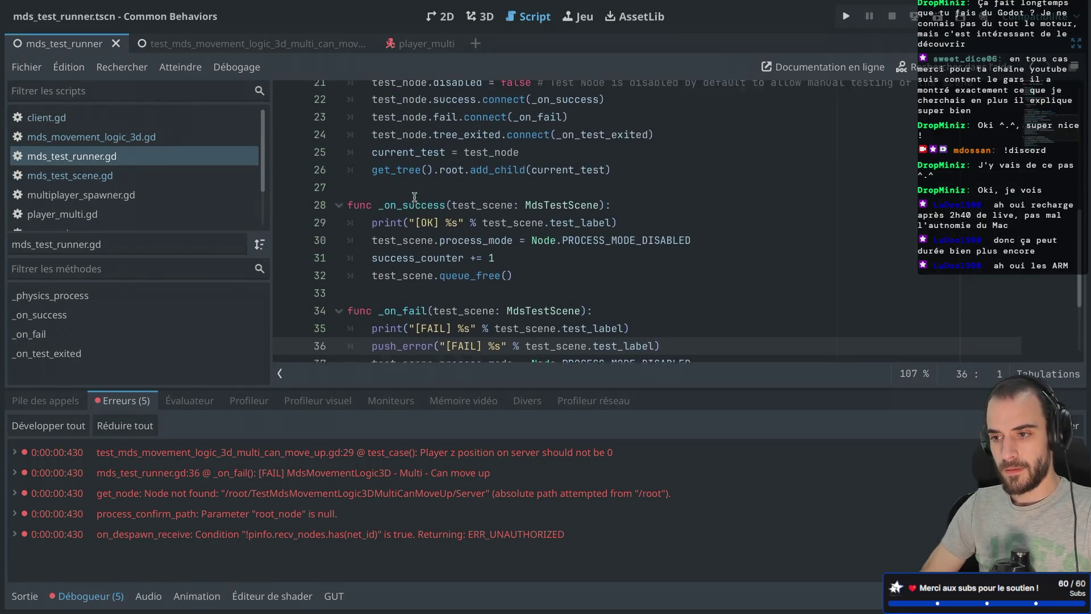
{"action": "mouse_move", "coordinate": [451, 214]}
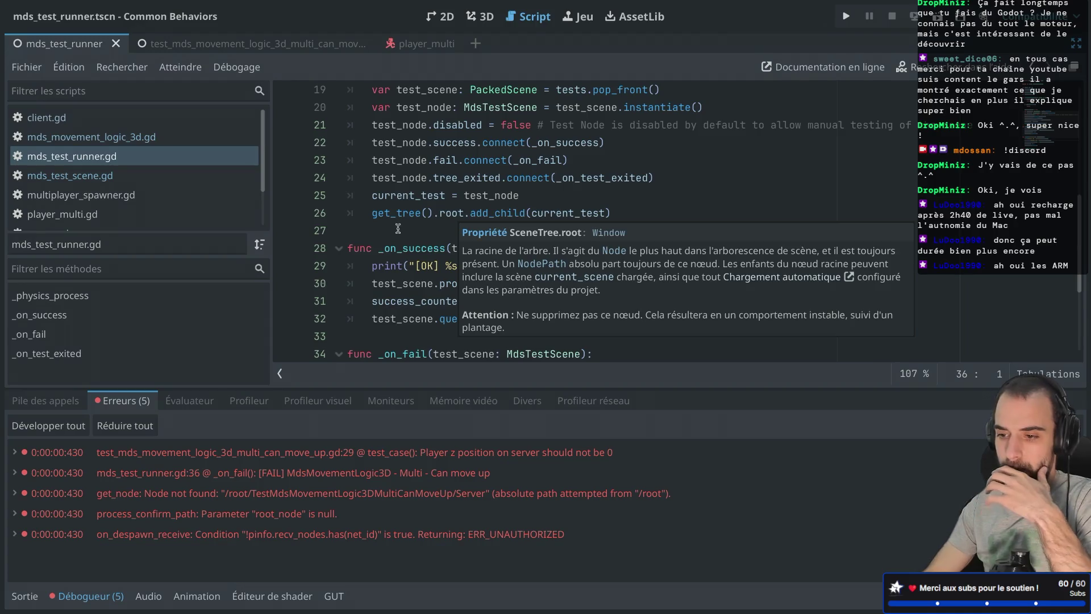
{"action": "scroll", "coordinate": [426, 258], "scroll_direction": "down", "scroll_amount": 3}
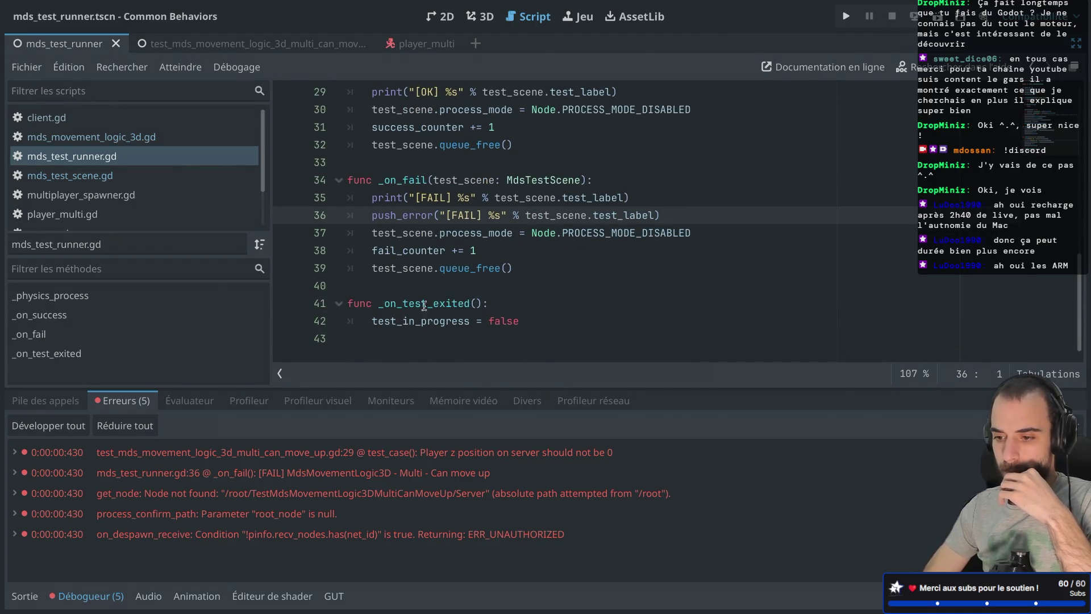
{"action": "mouse_move", "coordinate": [407, 483]}
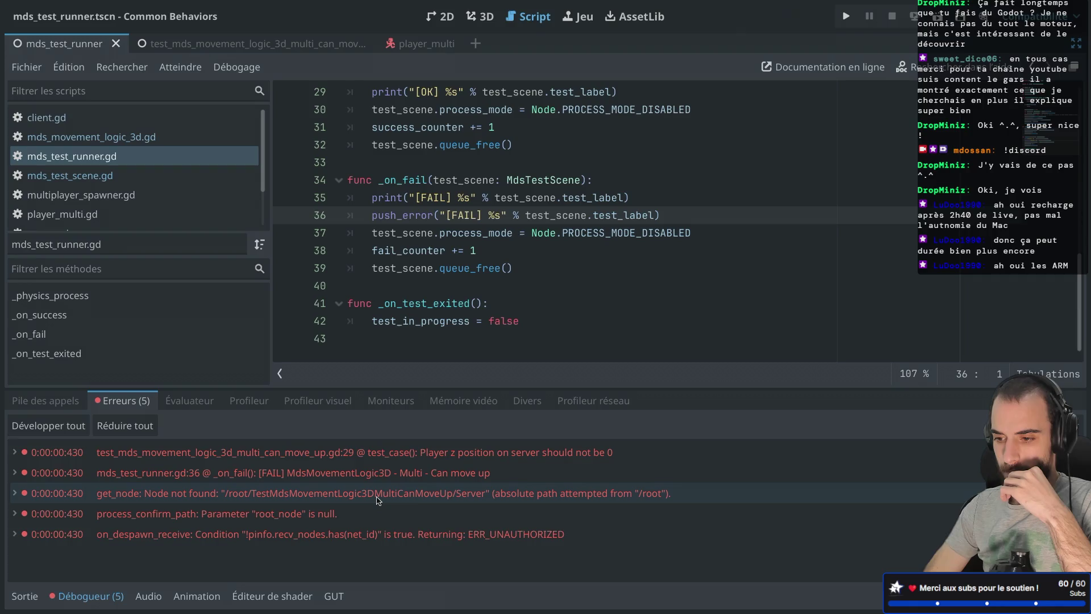
{"action": "mouse_move", "coordinate": [376, 498]}
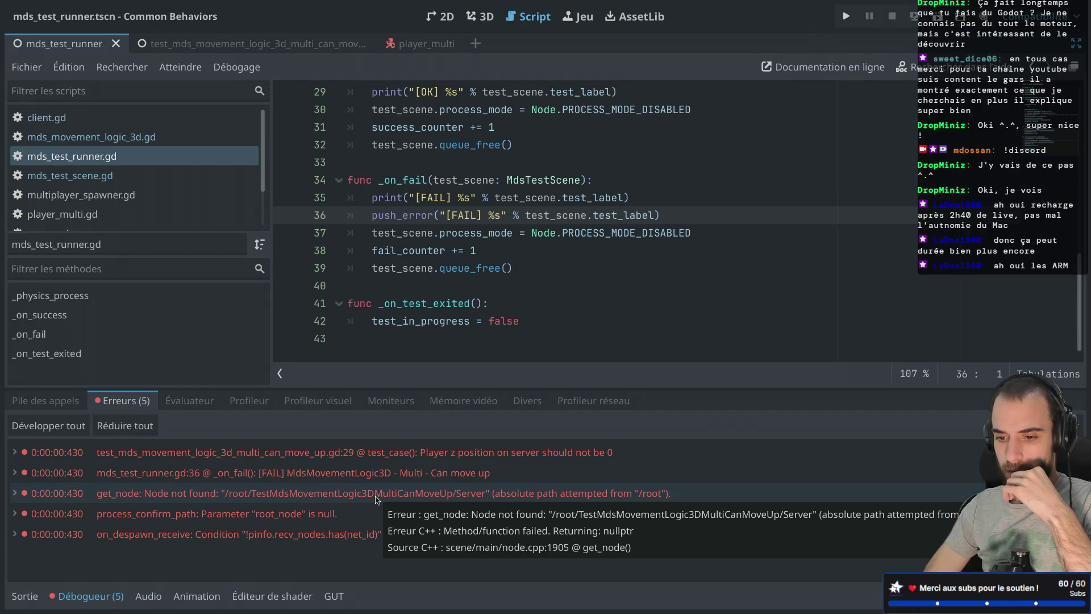
{"action": "left_click", "coordinate": [376, 498]}
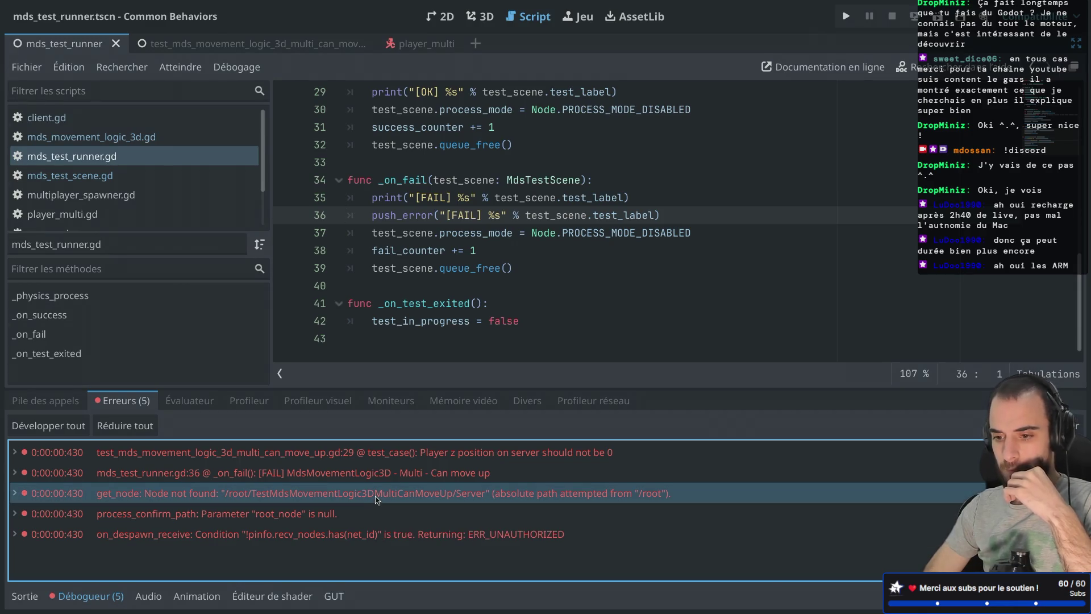
Comment out the assert block on lines 28–31 of the multi can-move-up test.
{"action": "scroll", "coordinate": [108, 199], "scroll_direction": "down", "scroll_amount": 3}
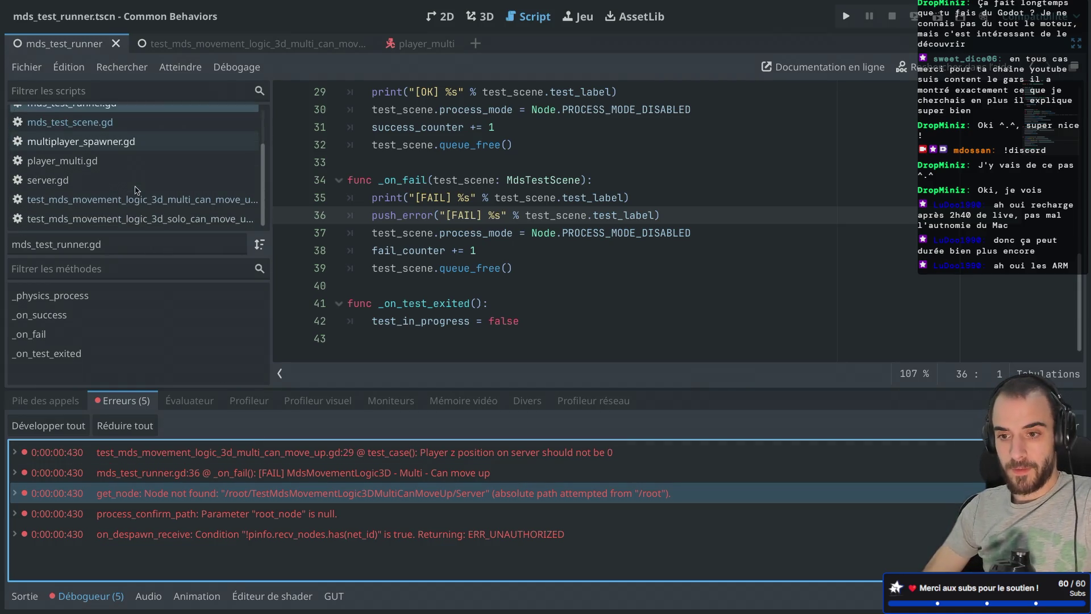
{"action": "left_click", "coordinate": [108, 200]}
{"action": "left_click_drag", "start_coordinate": [434, 269], "coordinate": [387, 218]}
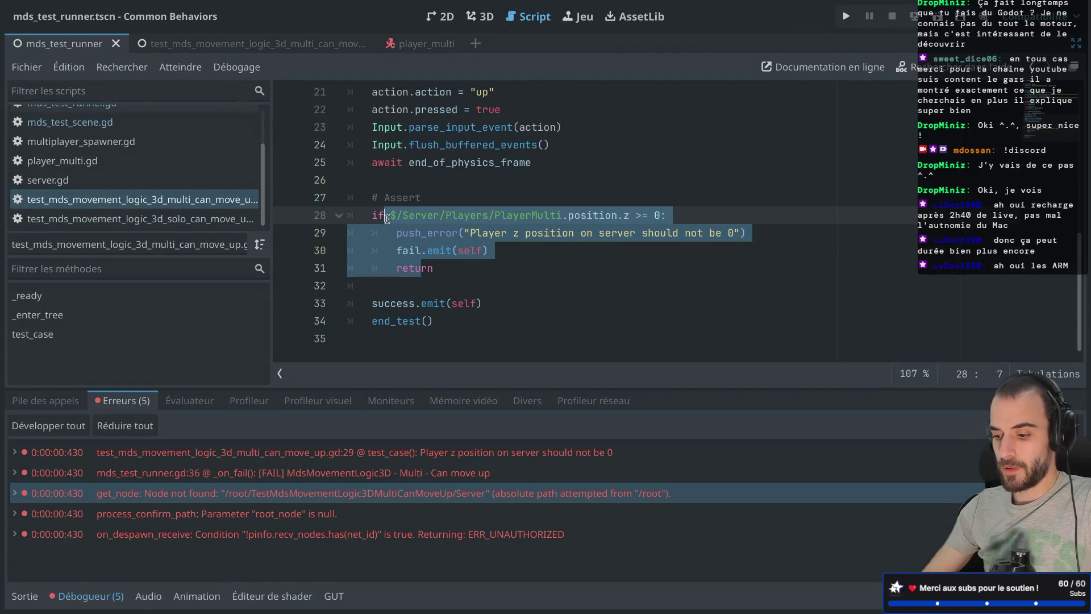
{"action": "key", "text": "ctrl+k"}
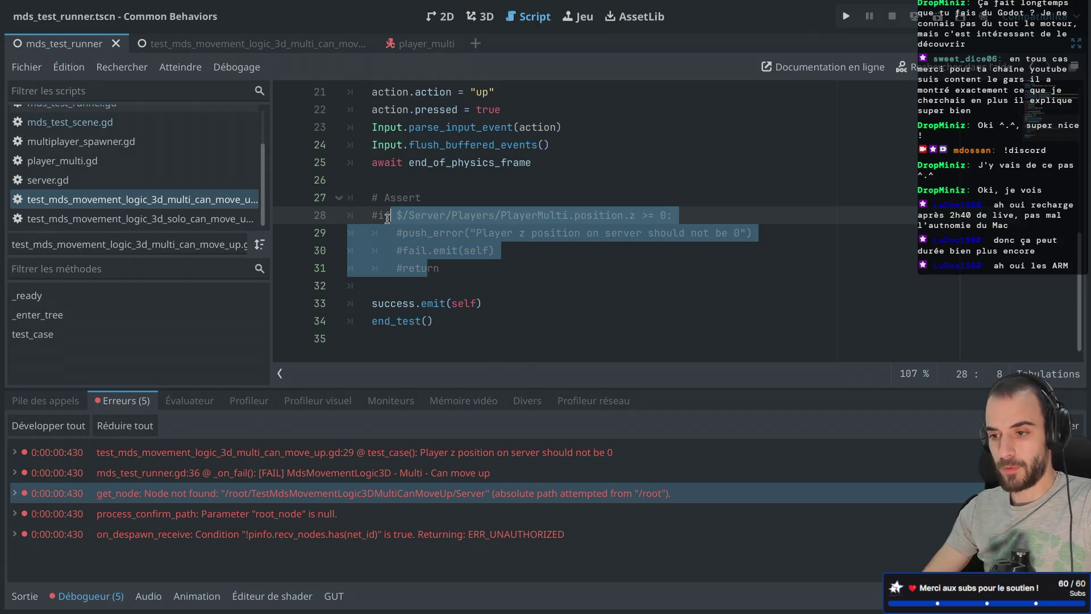
Run the tests, check the single remaining ERR_UNAUTHORIZED error, and stop the game.
{"action": "left_click", "coordinate": [938, 16]}
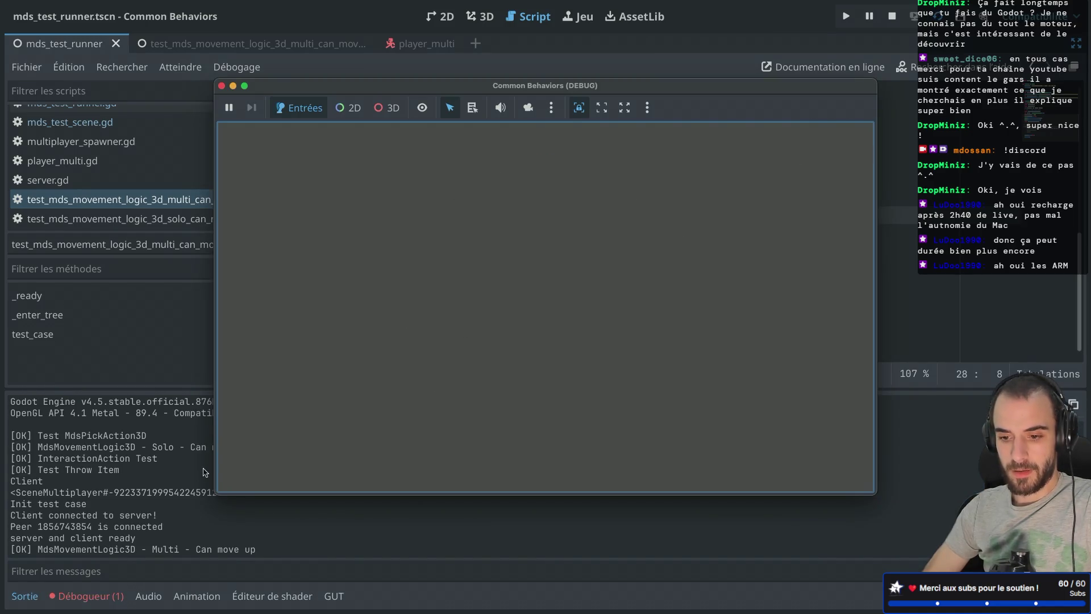
{"action": "left_click", "coordinate": [82, 597]}
{"action": "mouse_move", "coordinate": [301, 86]}
{"action": "left_mouse_down"}
{"action": "mouse_move", "coordinate": [434, 85]}
{"action": "mouse_move", "coordinate": [651, 152]}
{"action": "mouse_move", "coordinate": [376, 404]}
{"action": "mouse_move", "coordinate": [365, 511]}
{"action": "left_mouse_up"}
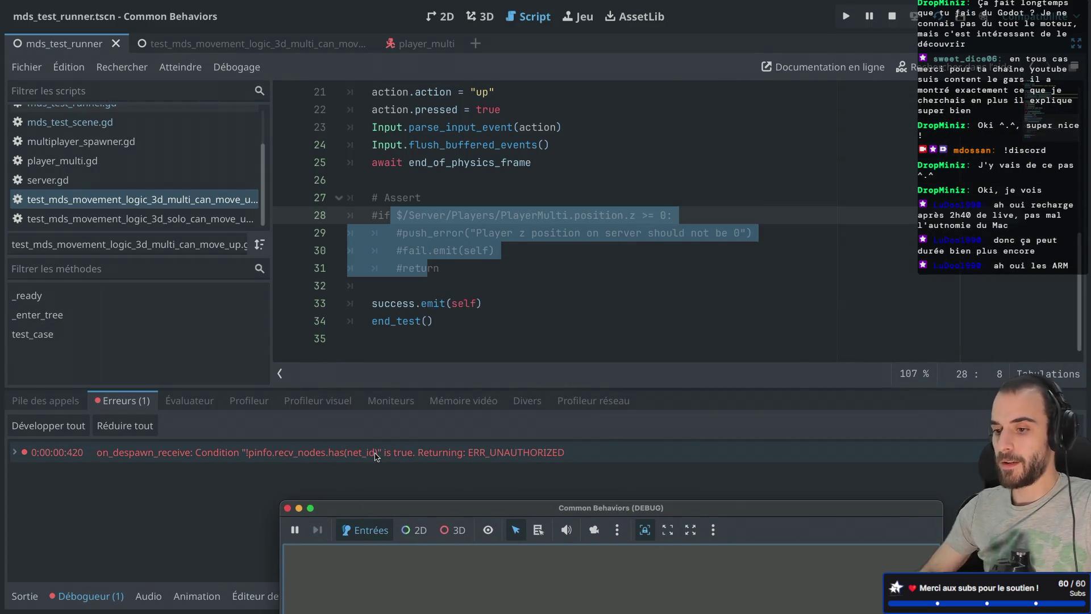
{"action": "mouse_move", "coordinate": [375, 456]}
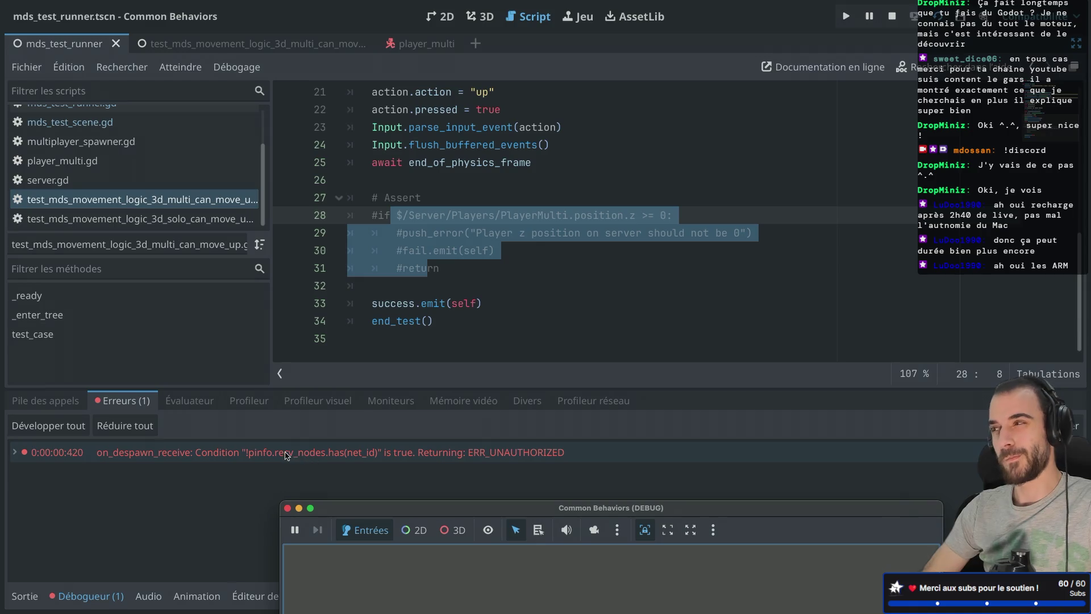
{"action": "mouse_move", "coordinate": [287, 455]}
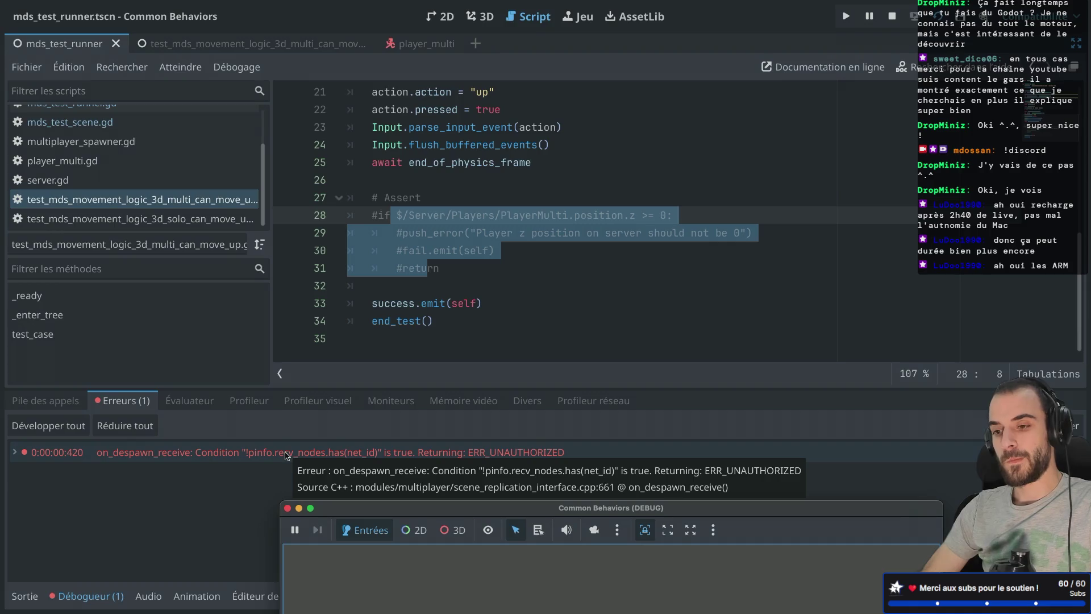
{"action": "left_click", "coordinate": [287, 508]}
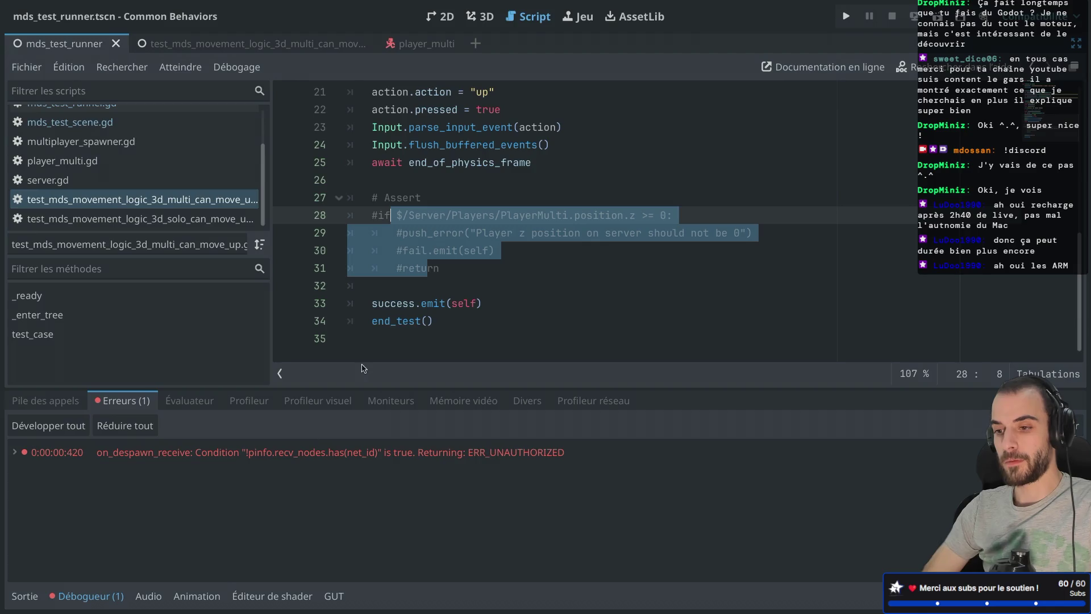
Reselect the commented assert lines and check the end_of_physics_frame await above them.
{"action": "left_click", "coordinate": [431, 231]}
{"action": "left_click", "coordinate": [409, 216]}
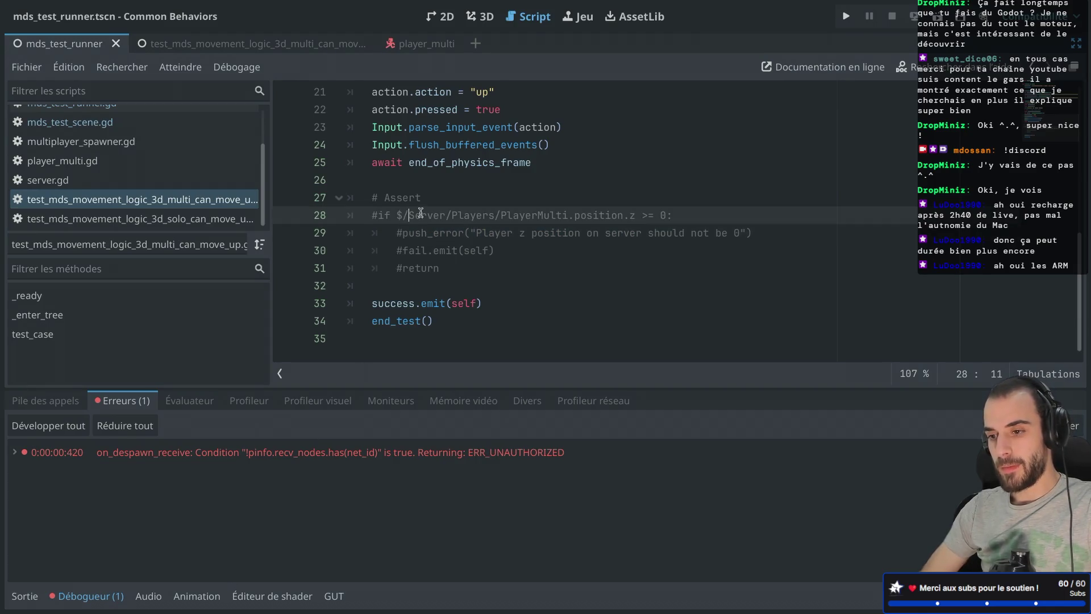
{"action": "left_click_drag", "start_coordinate": [415, 267], "coordinate": [385, 218]}
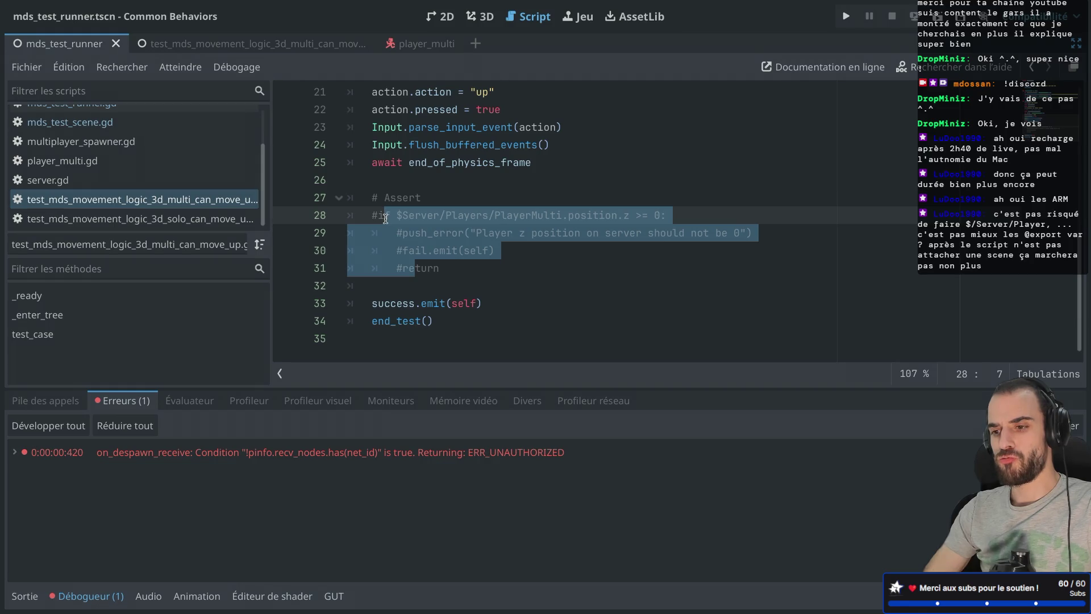
{"action": "left_click", "coordinate": [419, 169]}
{"action": "scroll", "coordinate": [419, 168], "scroll_direction": "up", "scroll_amount": 2}
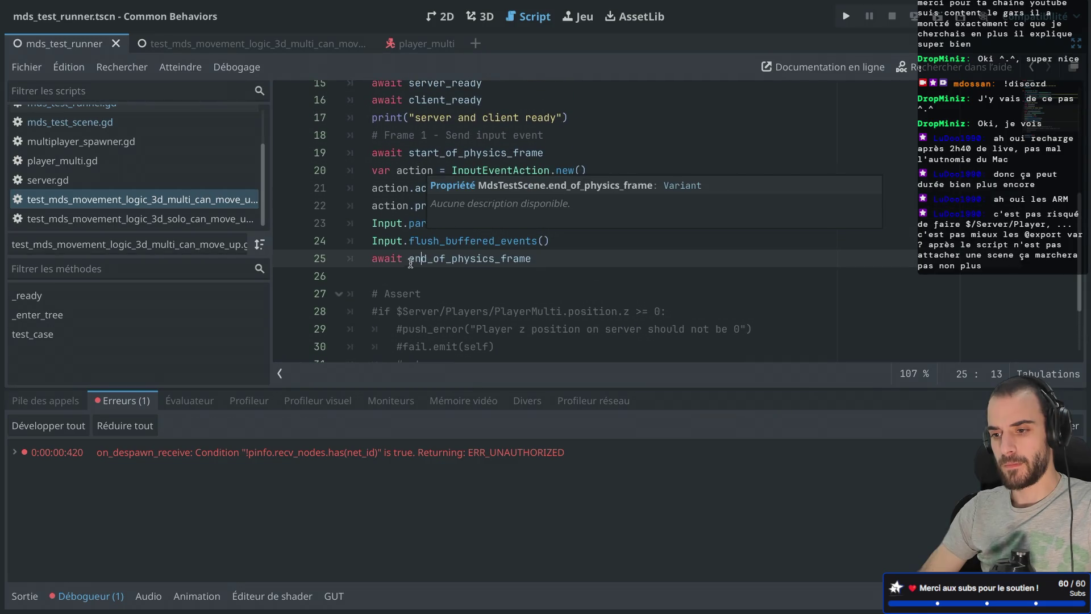
{"action": "scroll", "coordinate": [424, 167], "scroll_direction": "up", "scroll_amount": 5}
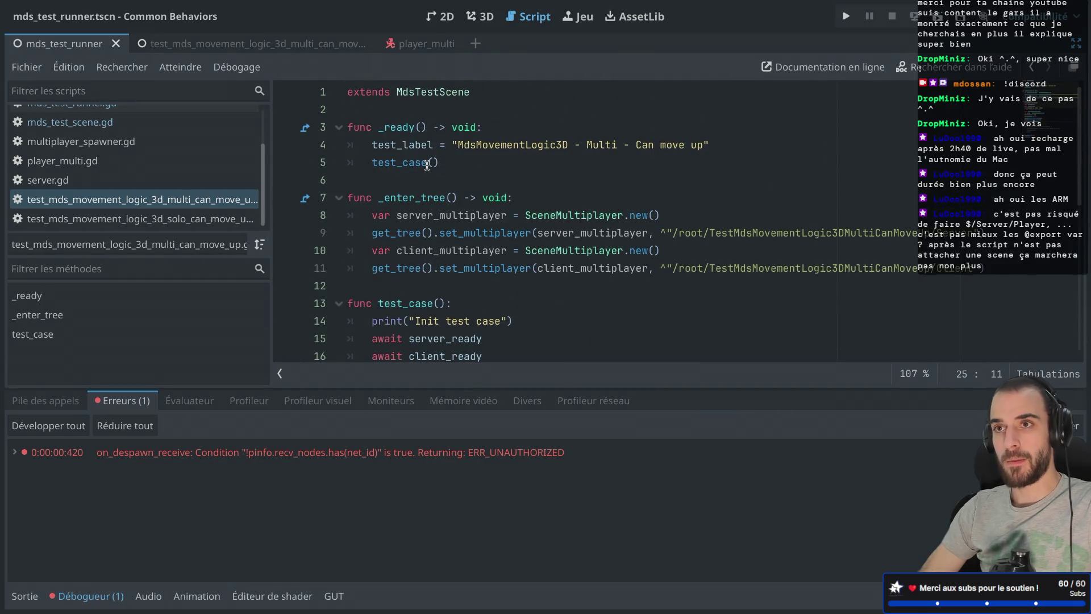
{"action": "key", "text": "ctrl+shift+F11"}
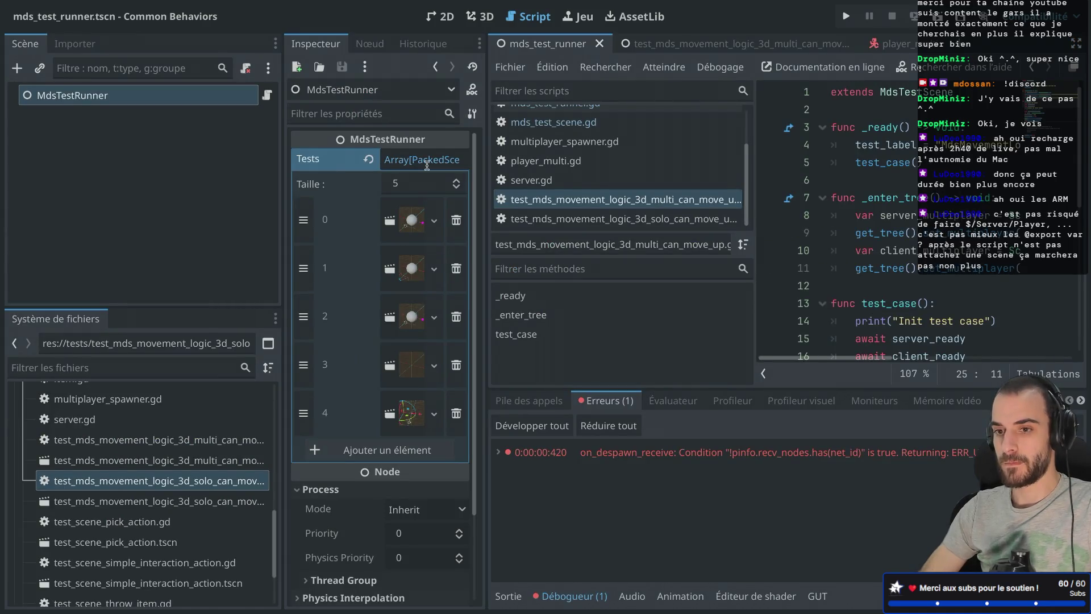
{"action": "key", "text": "ctrl+shift+F11"}
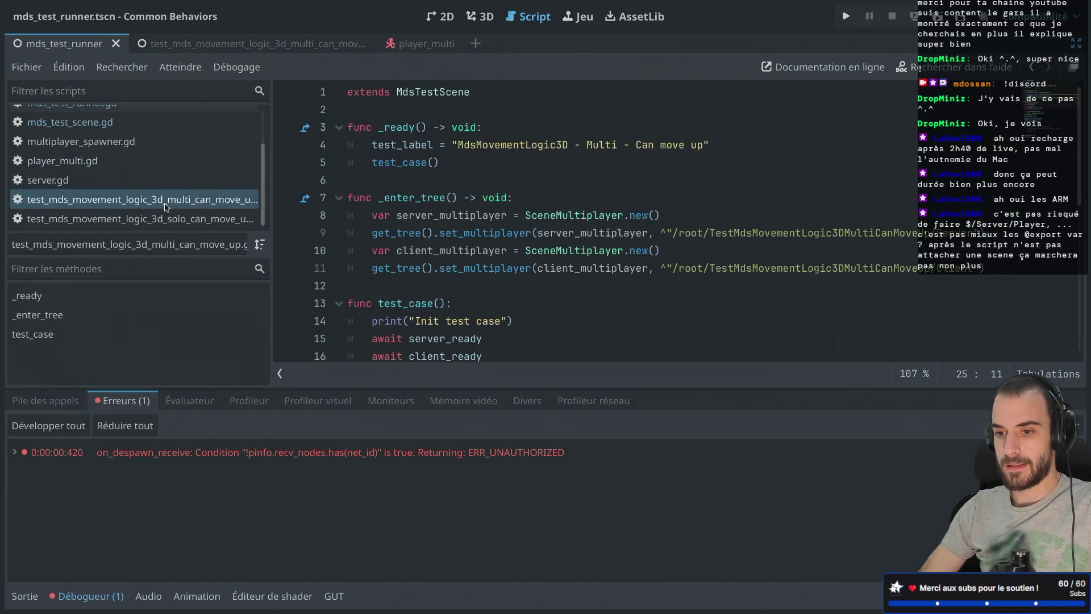
Switch to the multi can-move-up test scene and select PlayerMulti in the commented assert.
{"action": "left_click", "coordinate": [247, 45]}
{"action": "key", "text": "ctrl+shift+F11"}
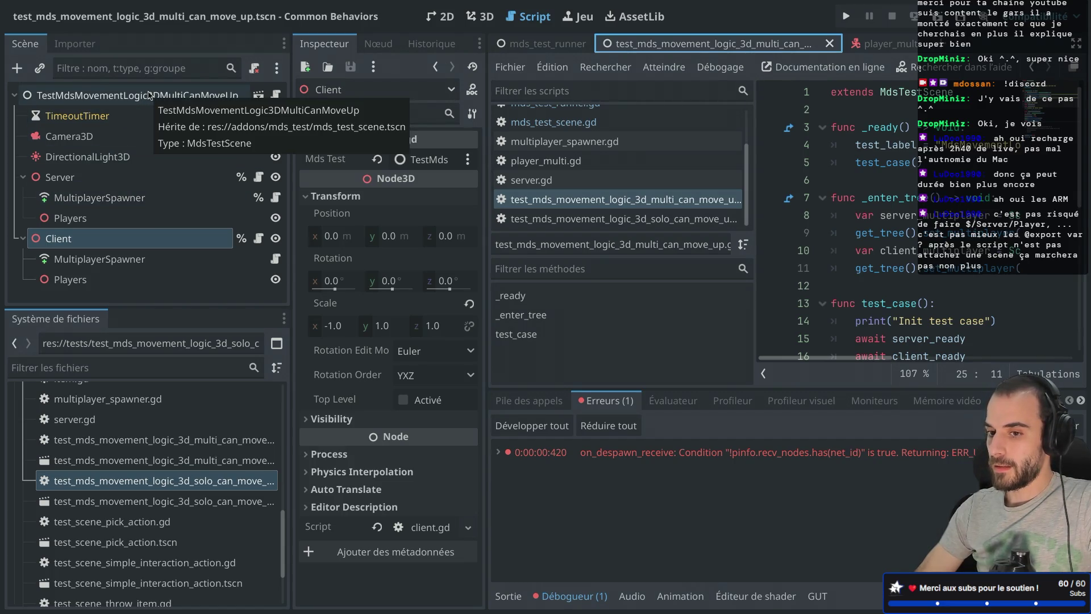
{"action": "mouse_move", "coordinate": [894, 126]}
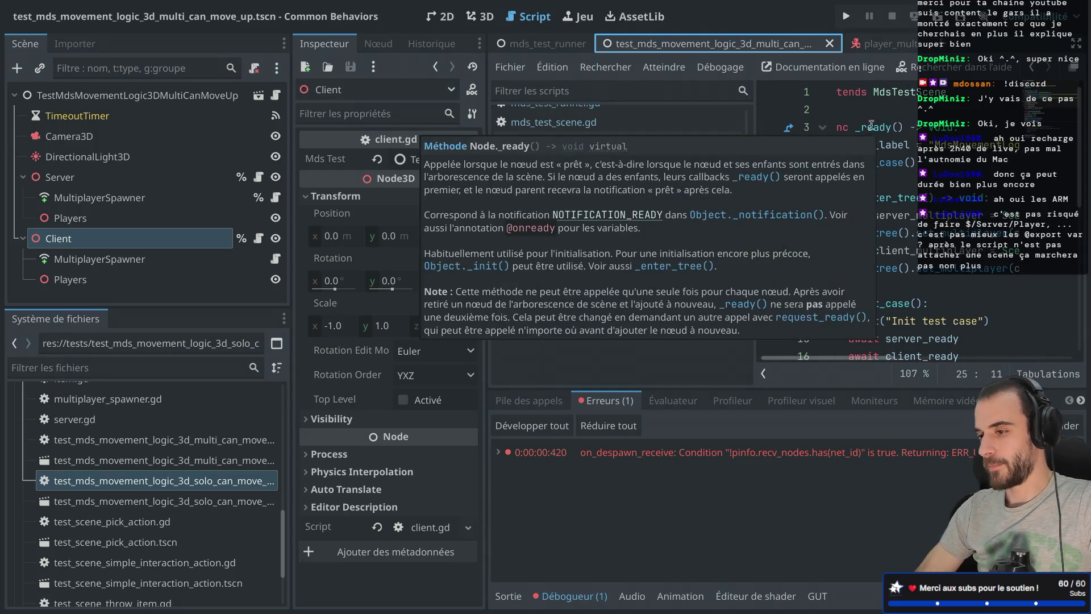
{"action": "scroll", "coordinate": [894, 125], "scroll_direction": "down", "scroll_amount": 1}
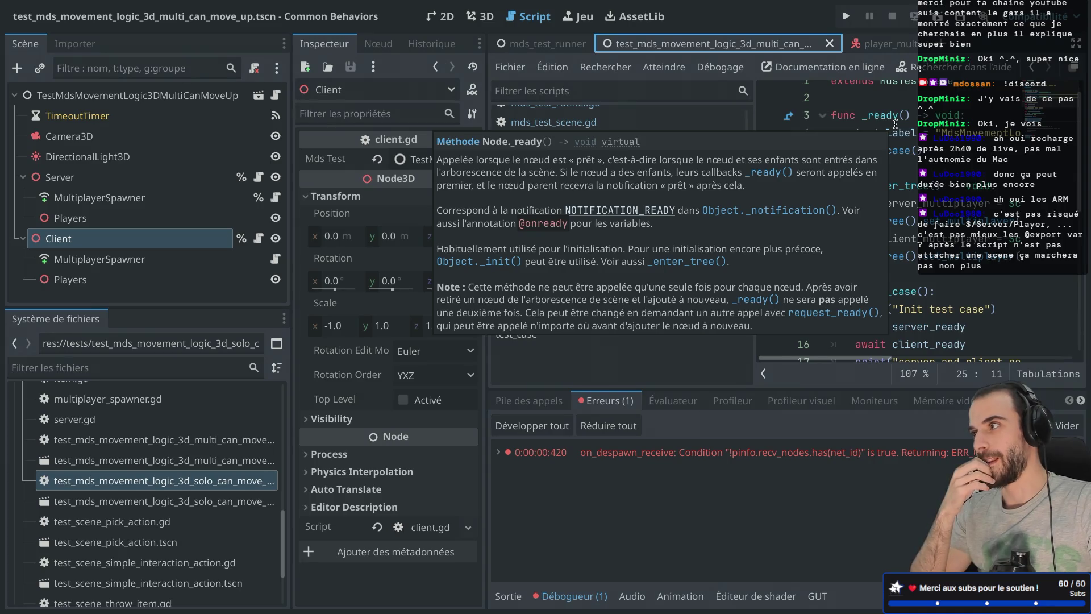
{"action": "key", "text": "ctrl+shift+F11"}
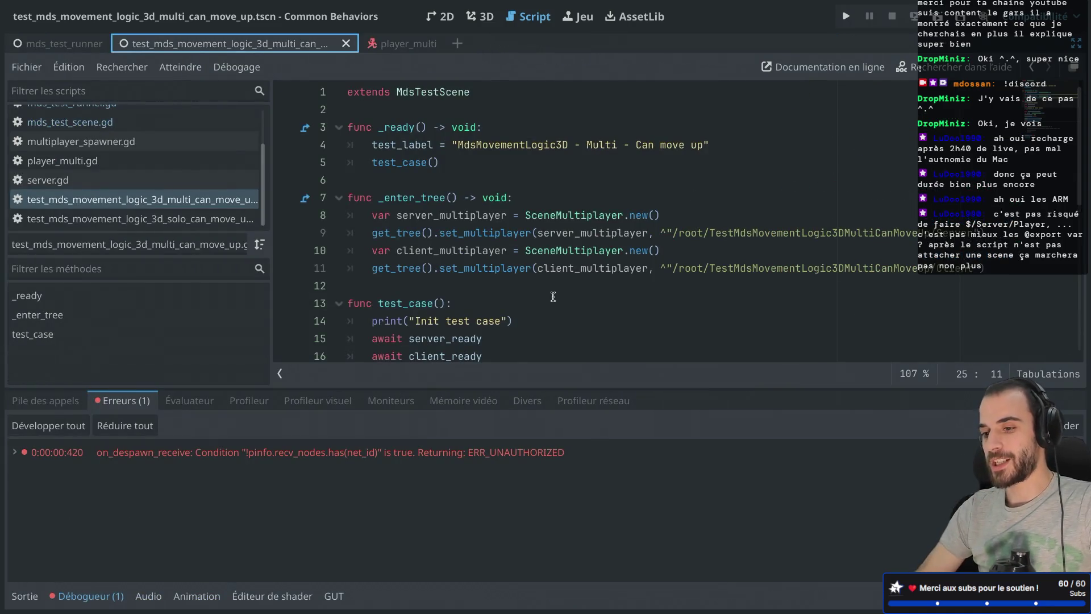
{"action": "scroll", "coordinate": [552, 296], "scroll_direction": "down", "scroll_amount": 6}
{"action": "scroll", "coordinate": [553, 296], "scroll_direction": "down", "scroll_amount": 1}
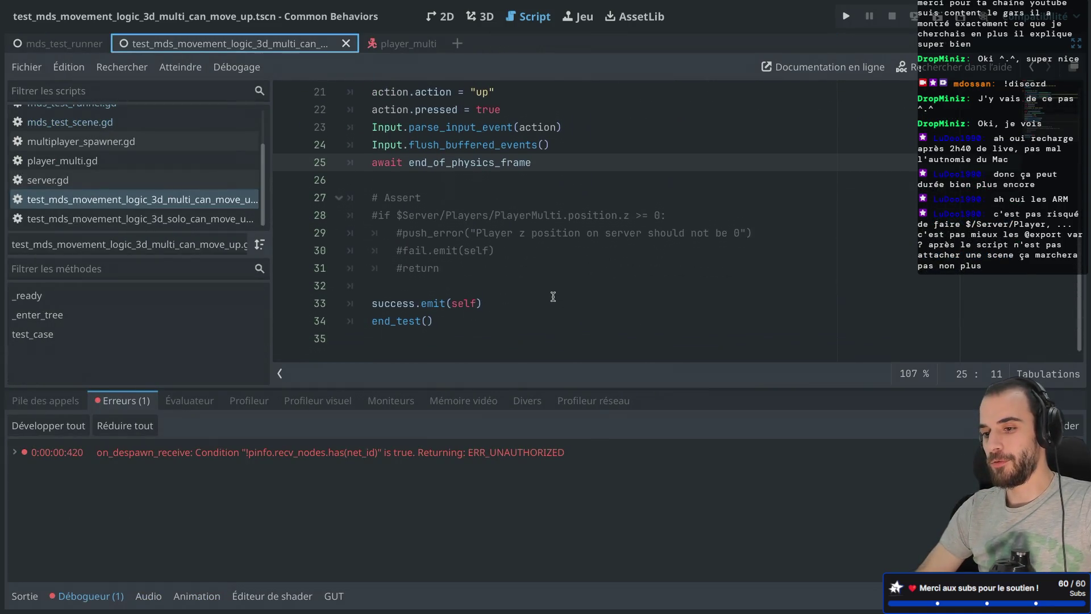
{"action": "double_click", "coordinate": [535, 222]}
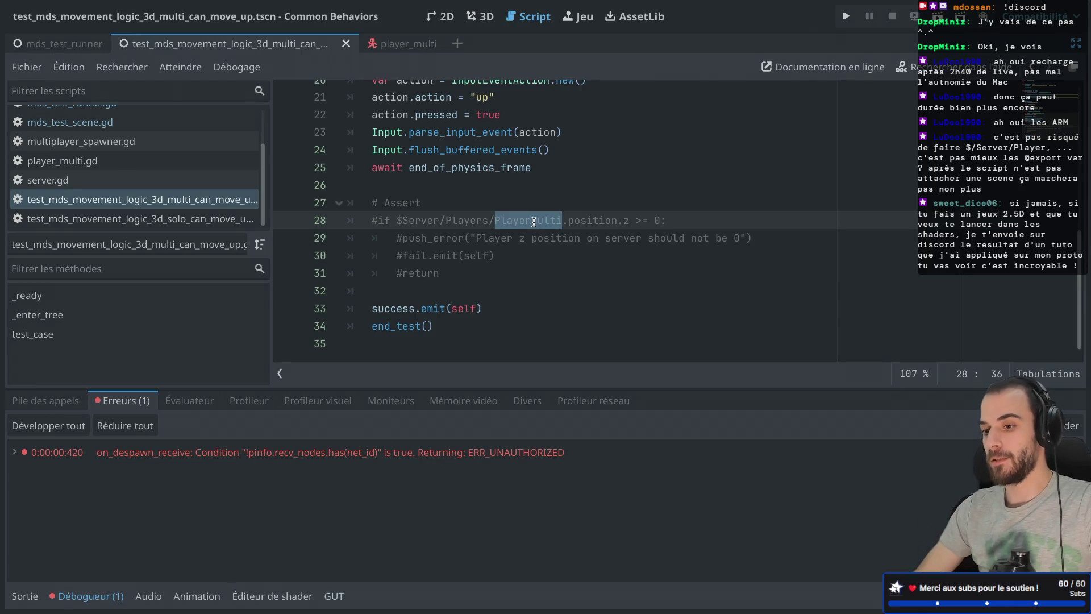
{"action": "left_click", "coordinate": [535, 222]}
{"action": "left_click_drag", "start_coordinate": [496, 222], "coordinate": [563, 220]}
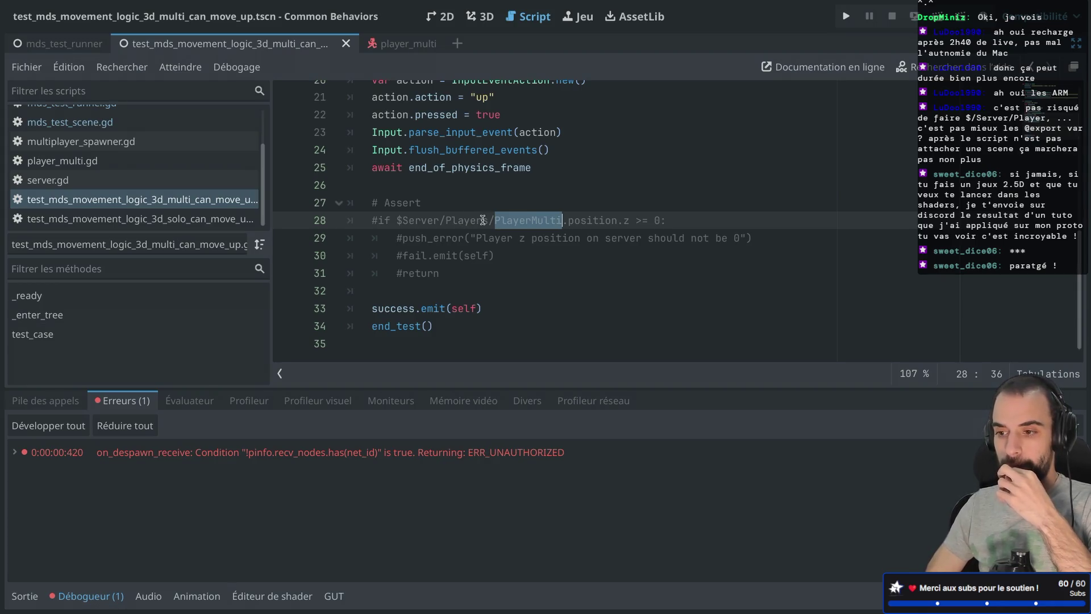
{"action": "key", "text": "ctrl+shift+F11"}
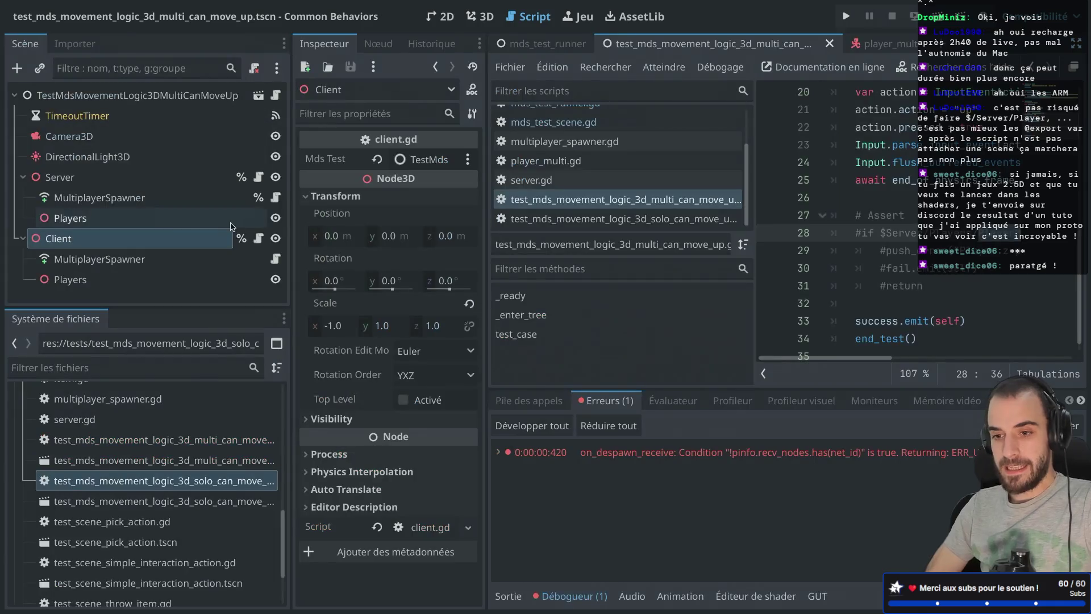
{"action": "left_click", "coordinate": [97, 217]}
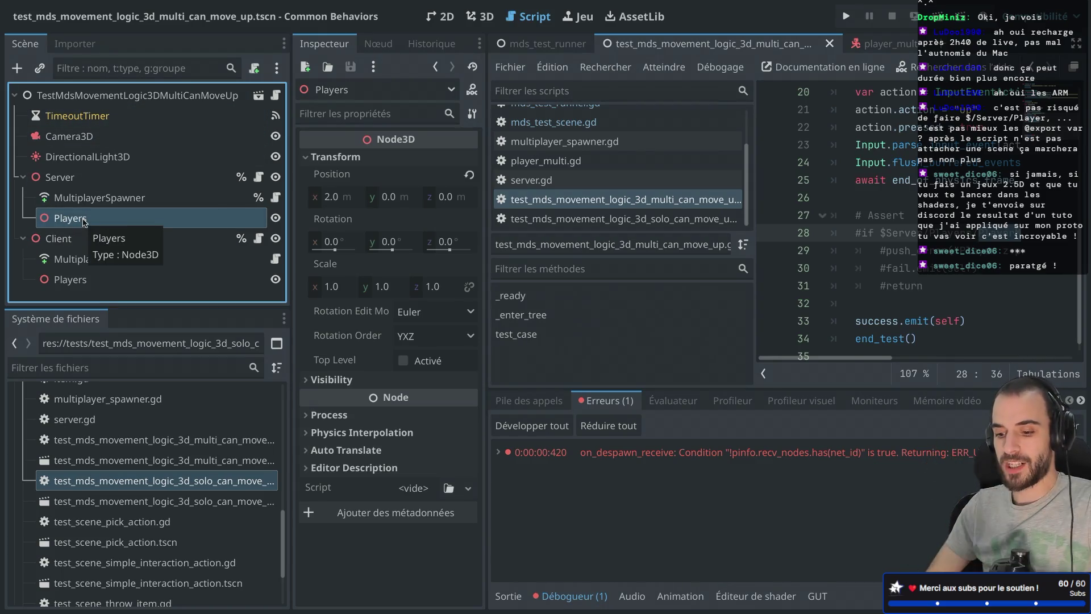
{"action": "key", "text": "ctrl+shift+F11"}
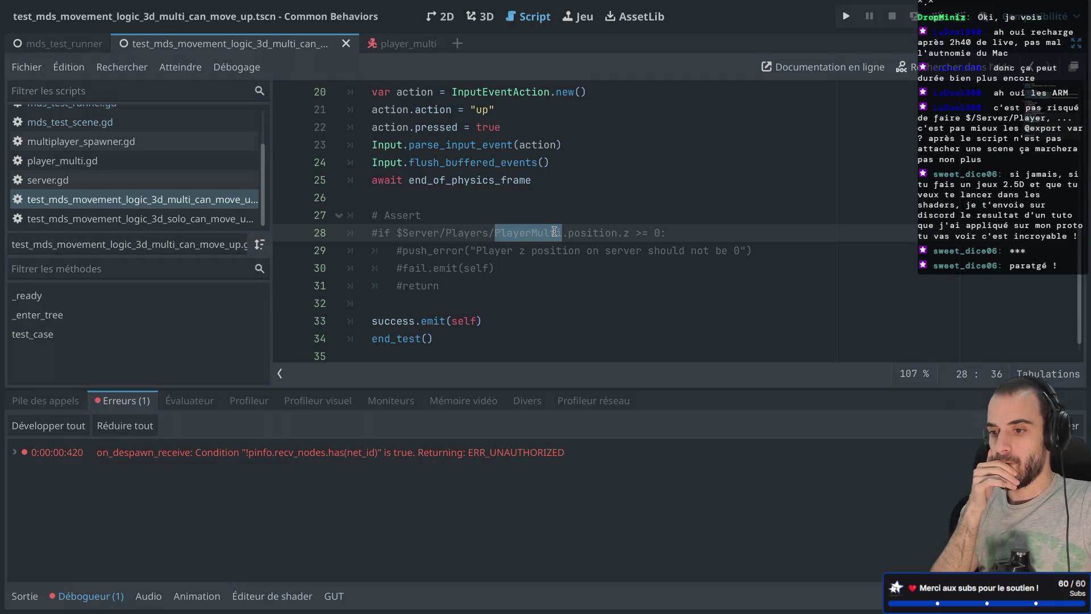
{"action": "left_click_drag", "start_coordinate": [467, 279], "coordinate": [434, 236]}
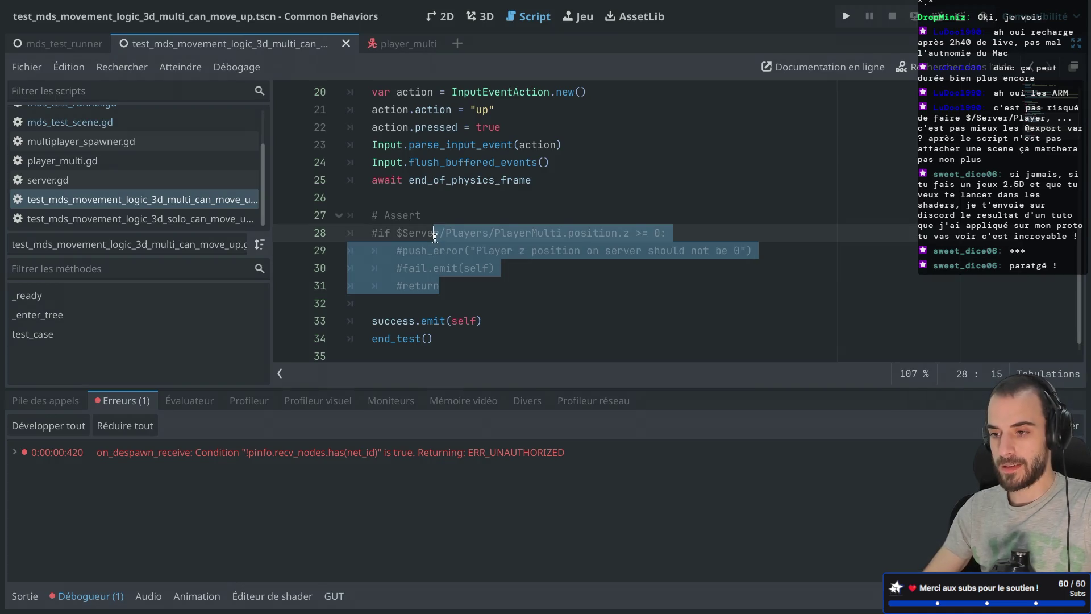
{"action": "double_click", "coordinate": [421, 236]}
{"action": "scroll", "coordinate": [420, 216], "scroll_direction": "up", "scroll_amount": 7}
{"action": "left_click", "coordinate": [386, 109]}
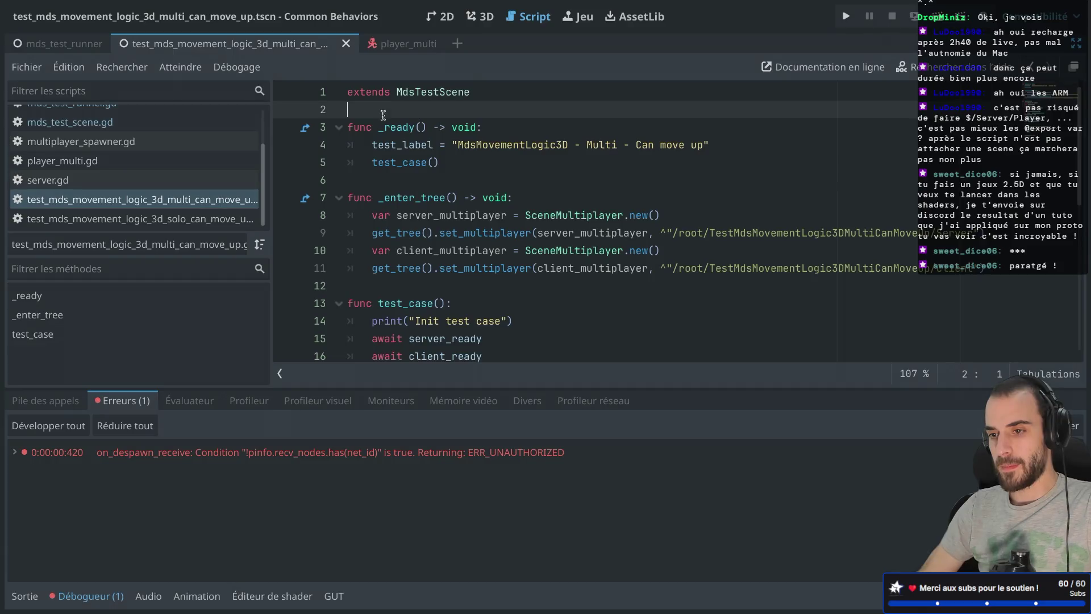
{"action": "key", "text": "Return"}
{"action": "type", "text": "@w"}
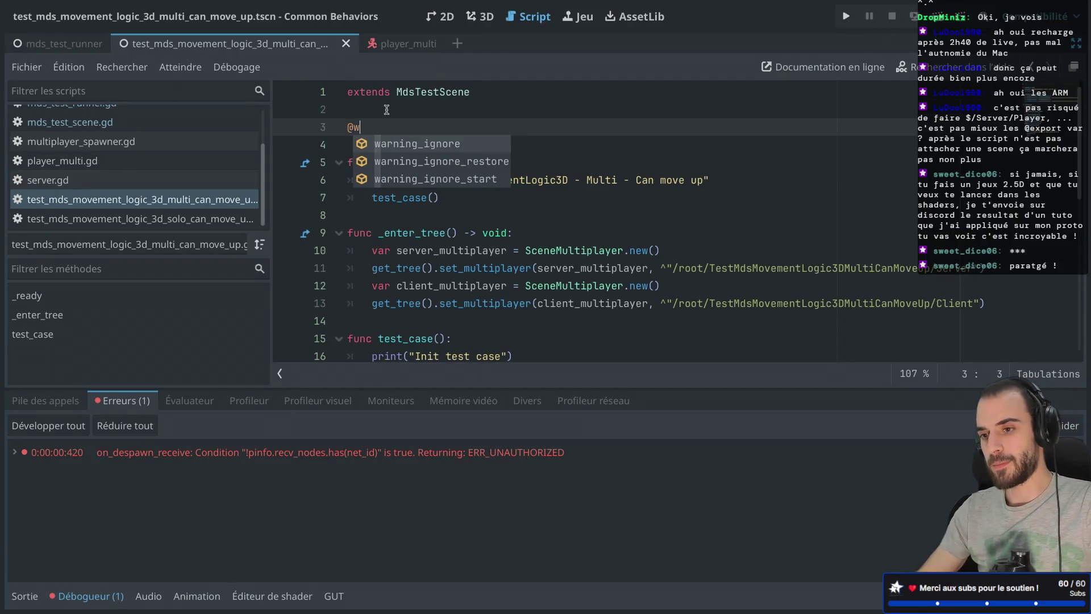
{"action": "type", "text": "export va"}
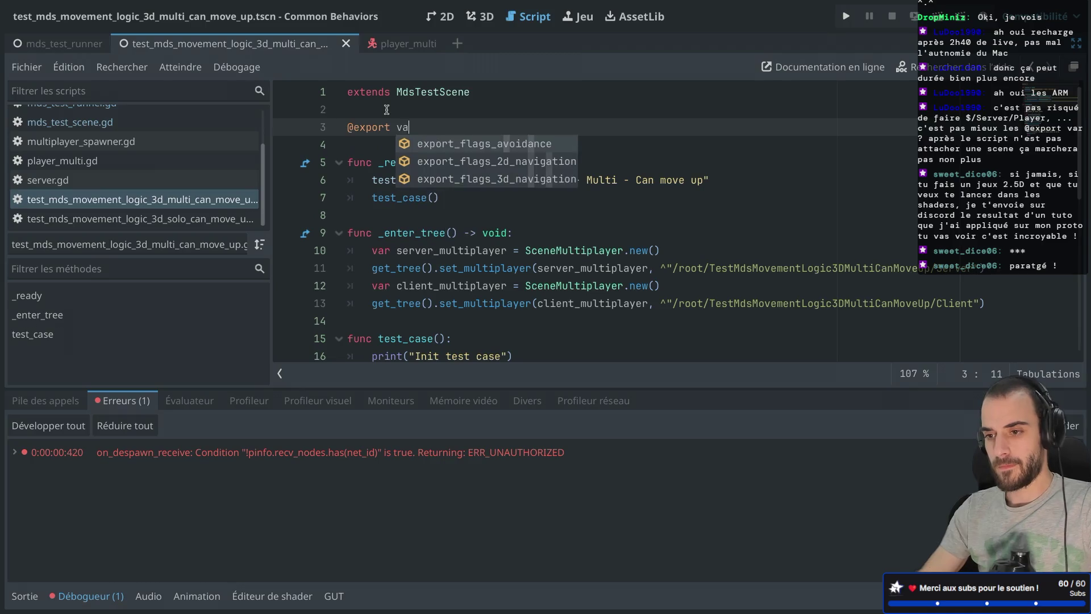
{"action": "type", "text": "r server_players: Node"}
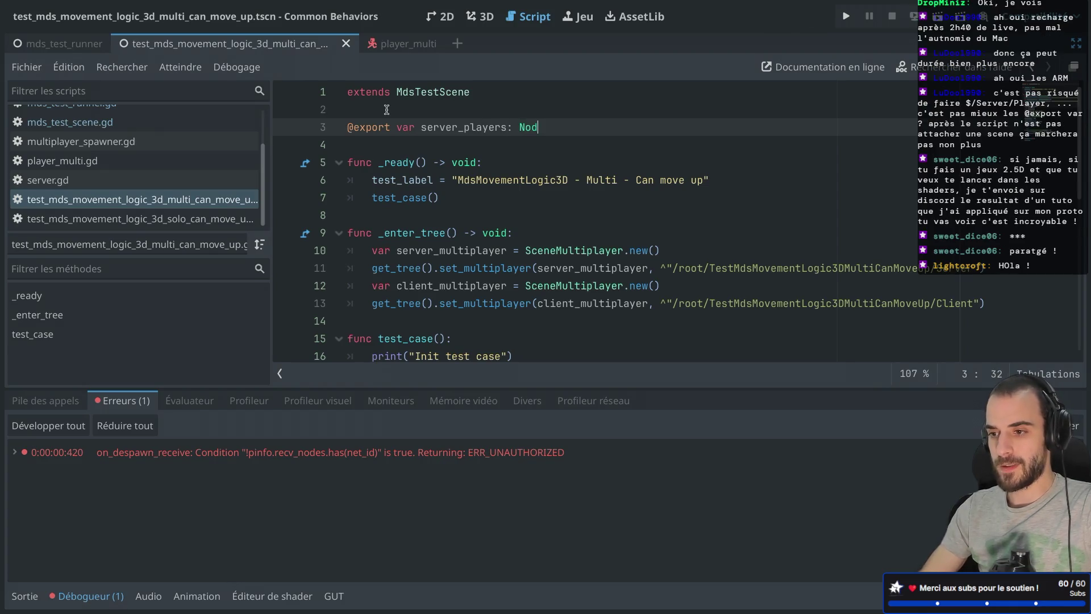
{"action": "key", "text": "Down"}
{"action": "key", "text": "Down"}
{"action": "key", "text": "Return"}
{"action": "key", "text": "ctrl+s"}
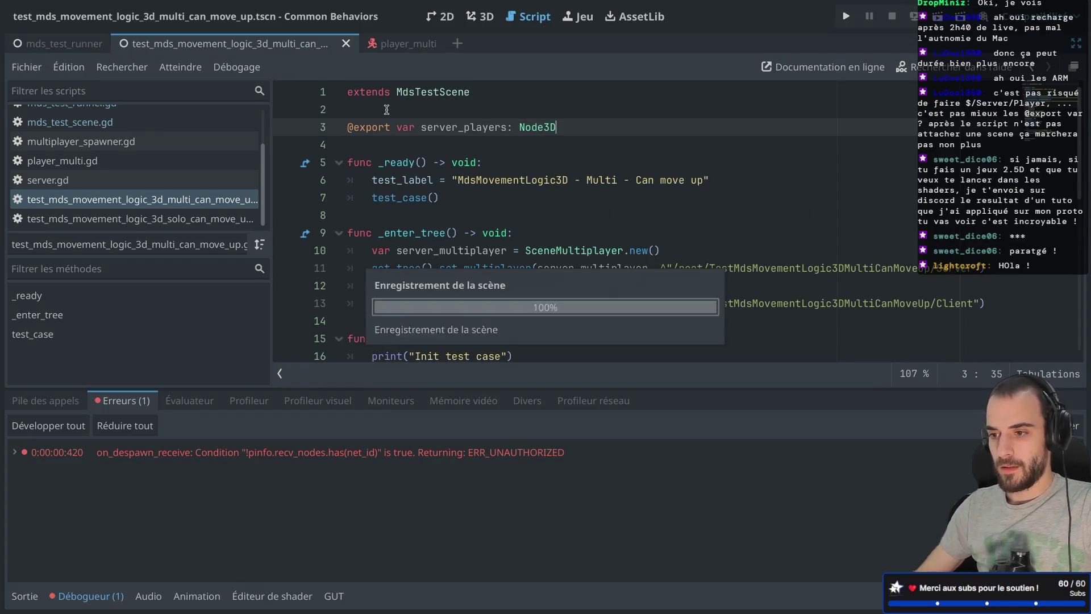
Assign the Server node to the root's Server Players property in the Inspector.
{"action": "scroll", "coordinate": [496, 155], "scroll_direction": "down", "scroll_amount": 4}
{"action": "scroll", "coordinate": [497, 155], "scroll_direction": "down", "scroll_amount": 3}
{"action": "key", "text": "ctrl+shift+F11"}
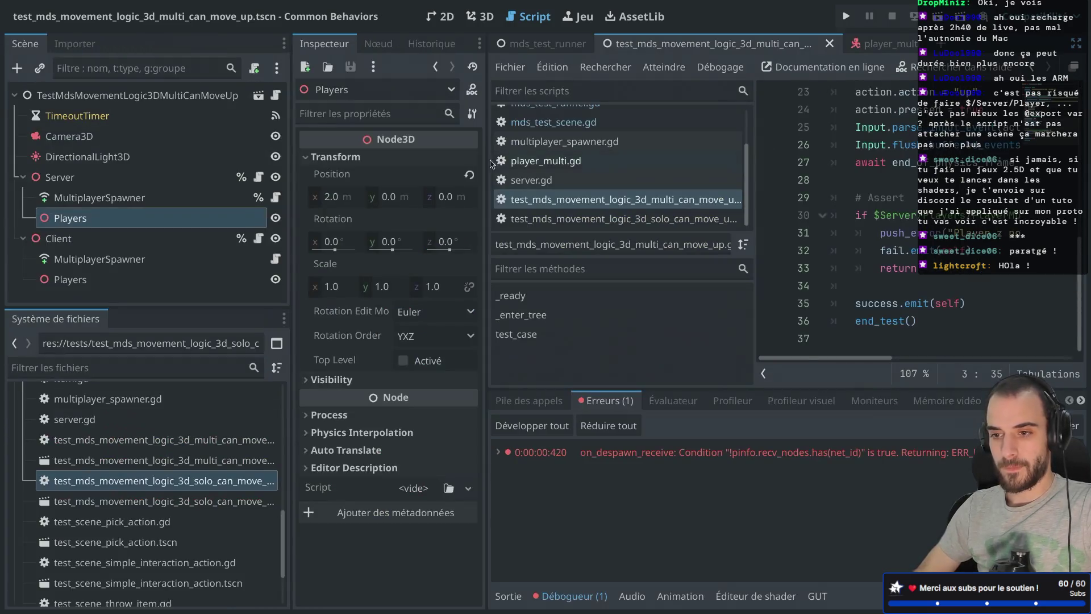
{"action": "left_click", "coordinate": [154, 98]}
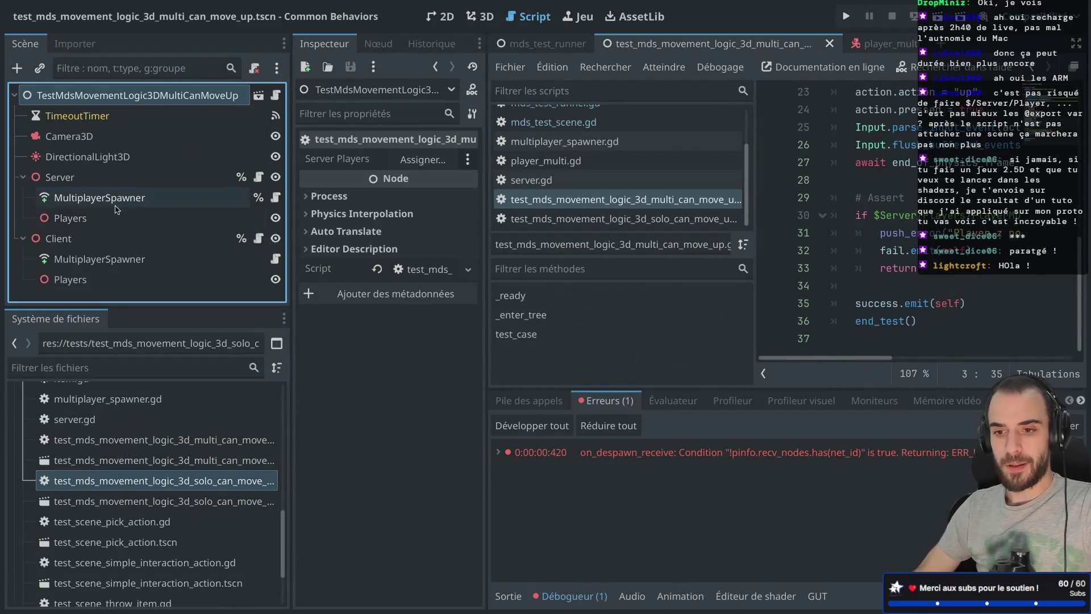
{"action": "left_click", "coordinate": [102, 178]}
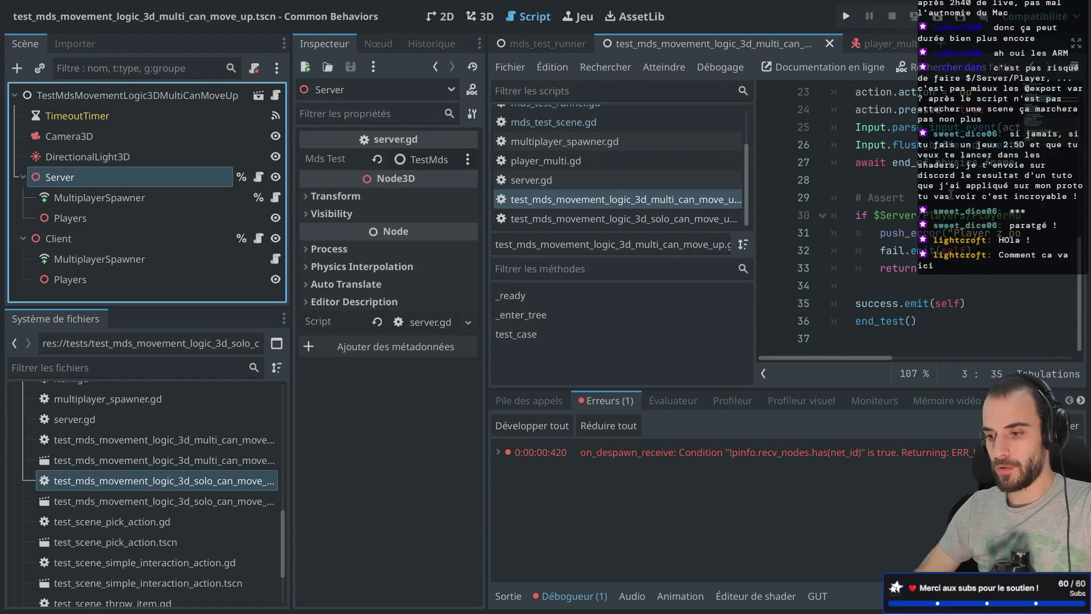
{"action": "scroll", "coordinate": [951, 195], "scroll_direction": "up", "scroll_amount": 7}
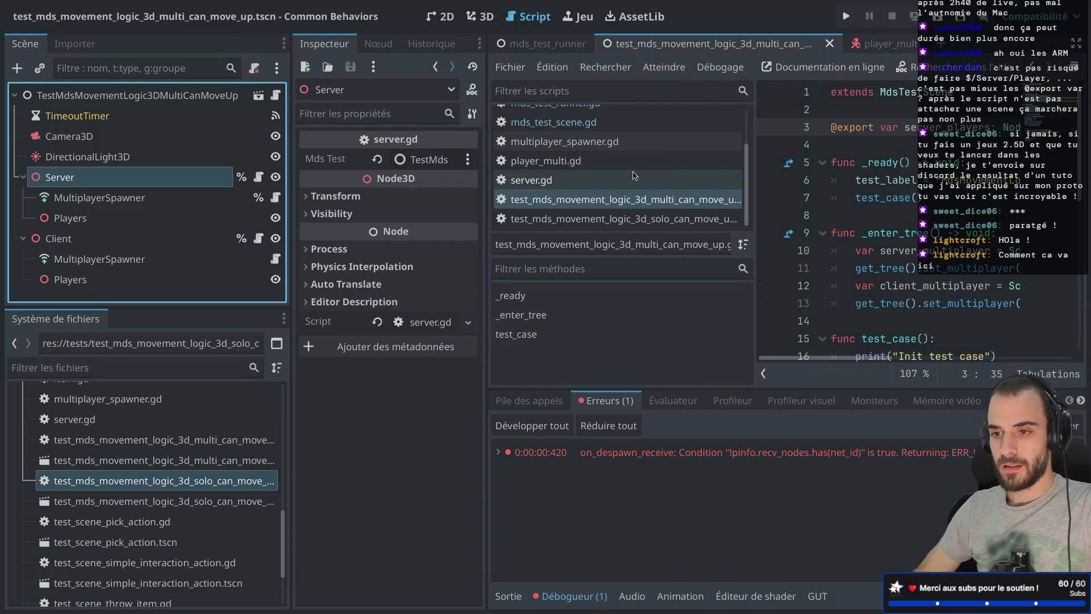
{"action": "left_click", "coordinate": [205, 102]}
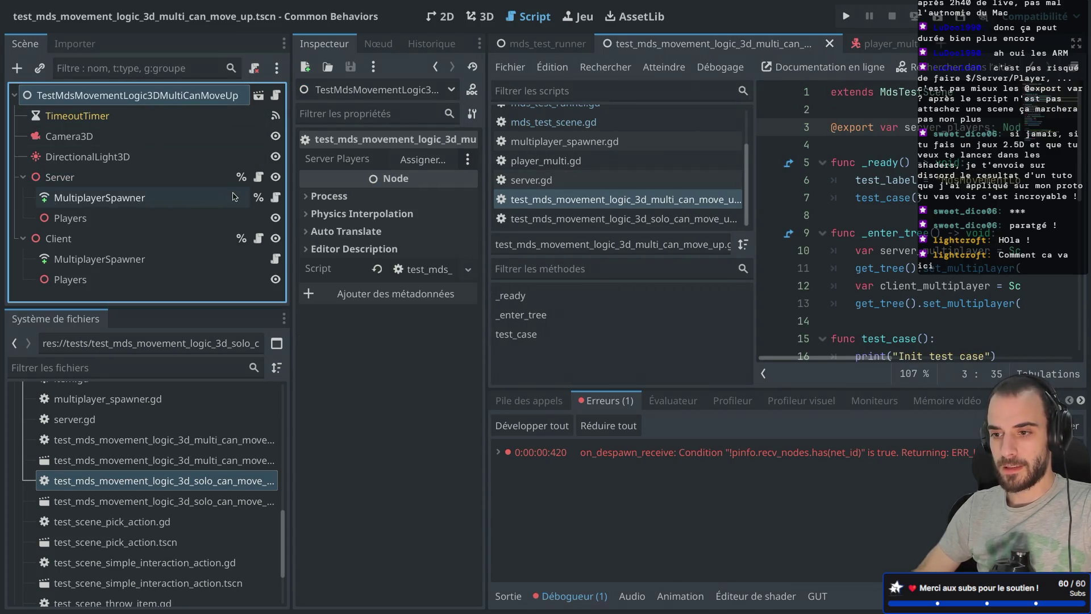
{"action": "mouse_move", "coordinate": [131, 177]}
{"action": "left_mouse_down"}
{"action": "mouse_move", "coordinate": [395, 149]}
{"action": "mouse_move", "coordinate": [420, 160]}
{"action": "left_mouse_up"}
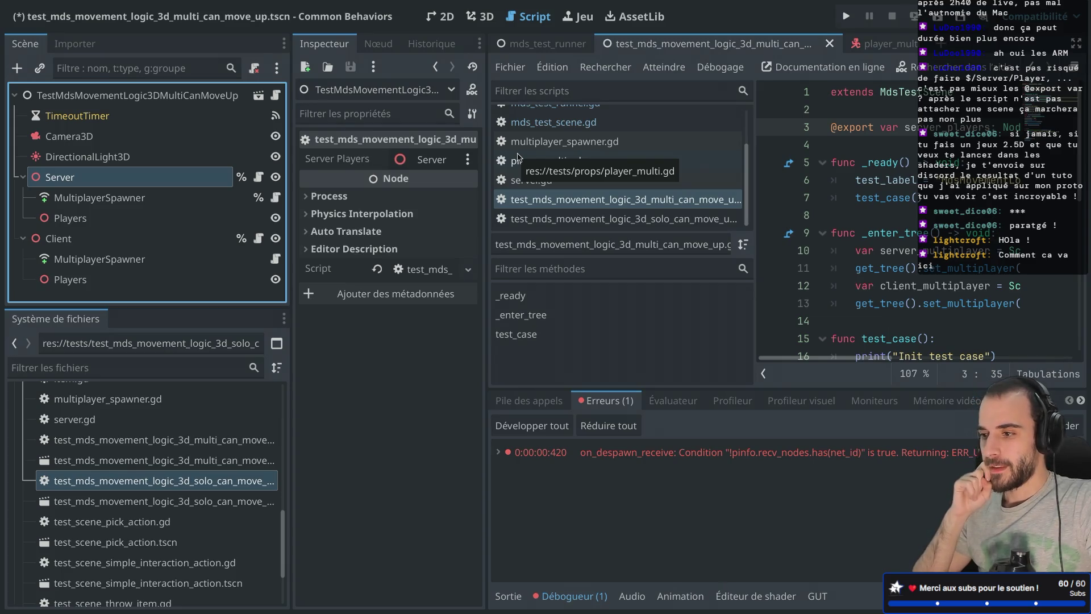
{"action": "key", "text": "ctrl+shift+F11"}
Rewrite the assert path as server_players.get_node("PlayerMulti") and save the script.
{"action": "scroll", "coordinate": [506, 216], "scroll_direction": "down", "scroll_amount": 7}
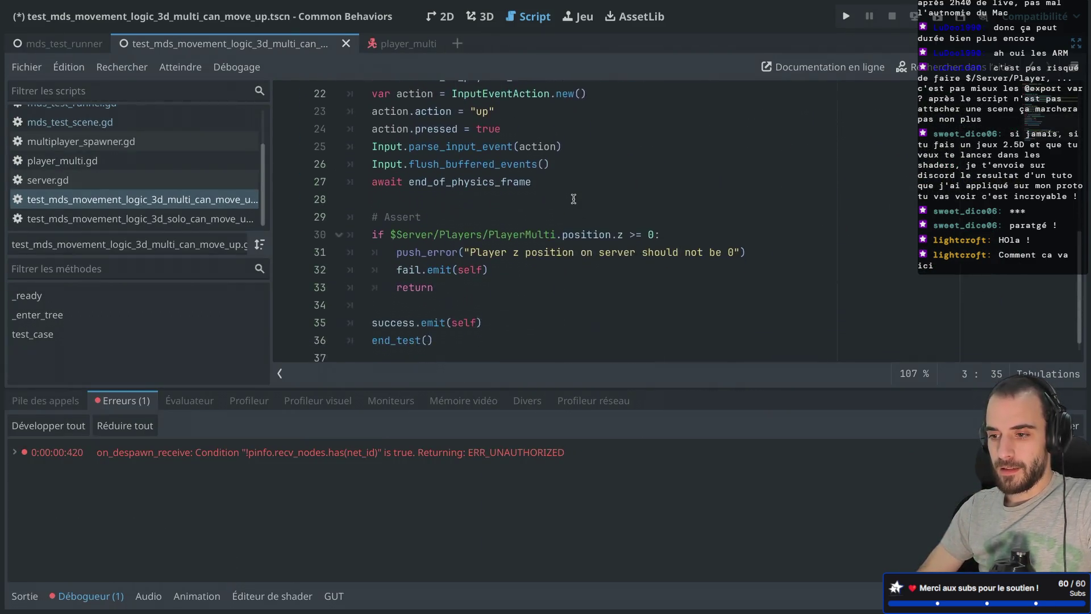
{"action": "left_click", "coordinate": [472, 215]}
{"action": "double_click", "coordinate": [467, 214]}
{"action": "key", "text": "BackSpace"}
{"action": "key", "text": "BackSpace"}
{"action": "key", "text": "BackSpace"}
{"action": "key", "text": "BackSpace"}
{"action": "key", "text": "BackSpace"}
{"action": "key", "text": "BackSpace"}
{"action": "type", "text": "ser"}
{"action": "key", "text": "Return"}
{"action": "type", "text": "."}
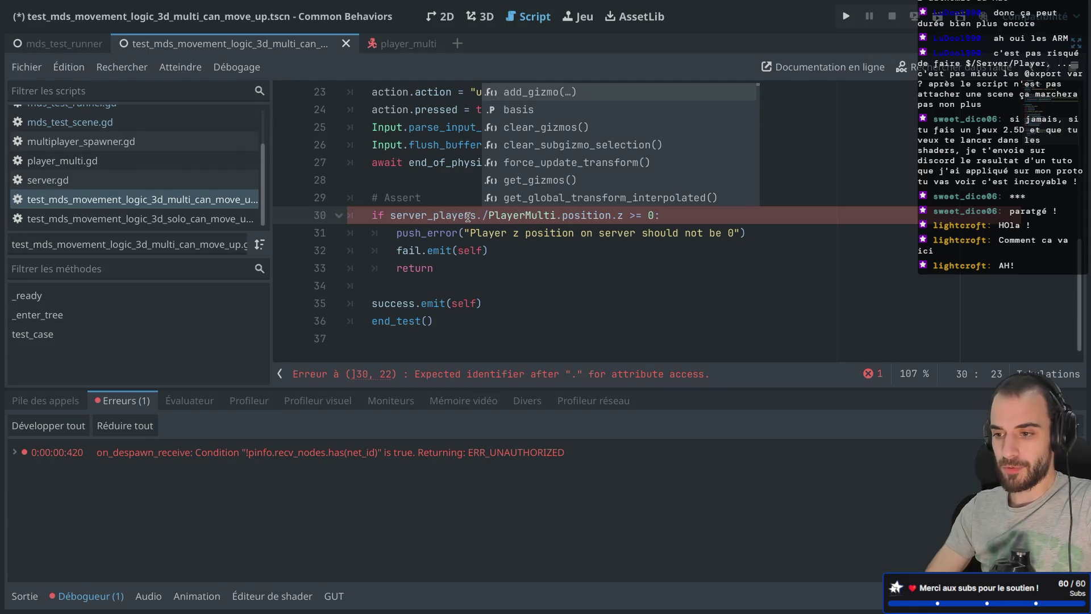
{"action": "type", "text": "get_node(\"\""}
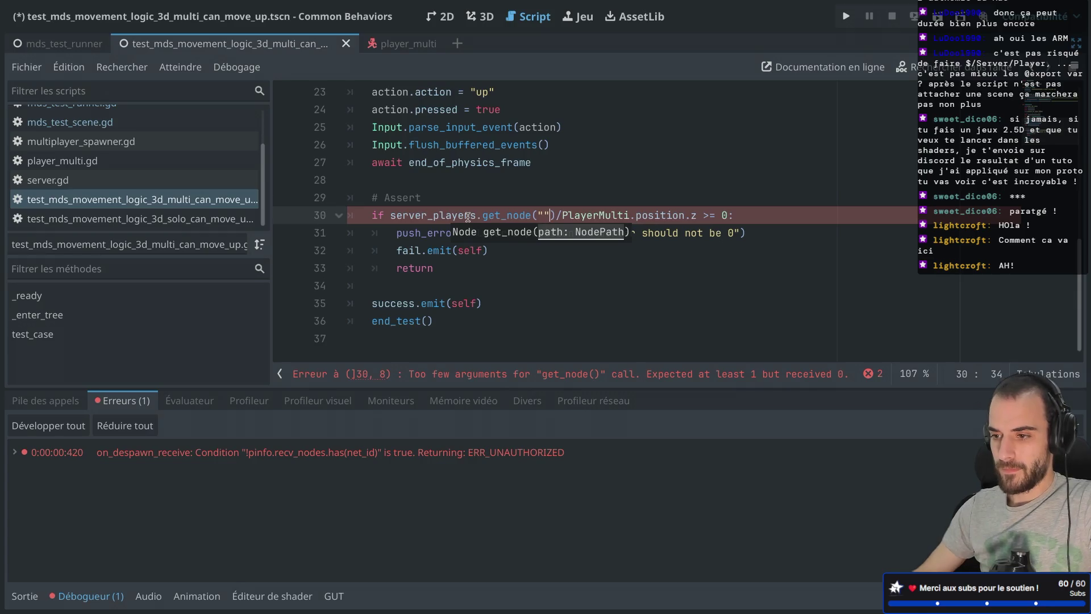
{"action": "key", "text": "Delete"}
{"action": "key", "text": "Delete"}
{"action": "key", "text": "BackSpace"}
{"action": "key", "text": "Right"}
{"action": "key", "text": "Right"}
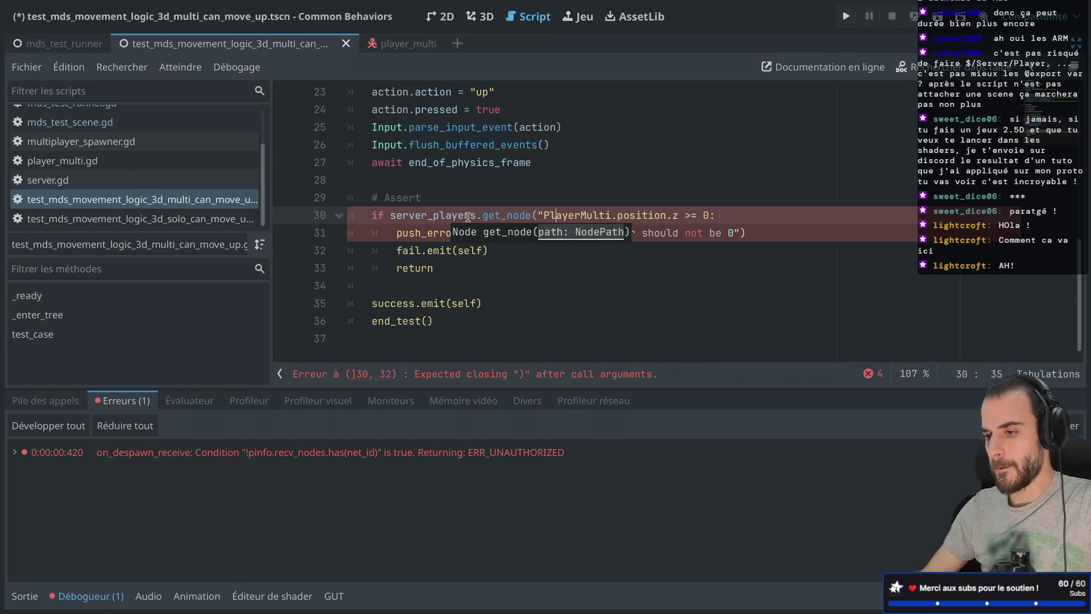
{"action": "type", "text": "\")"}
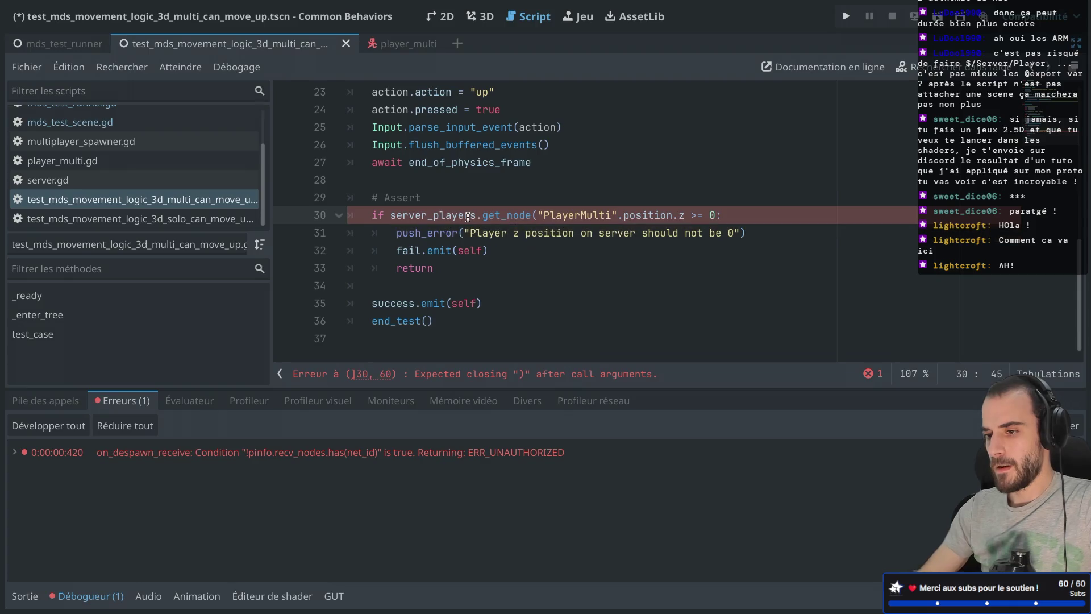
{"action": "key", "text": "ctrl+s"}
Save the scene, then run mds_test_runner to reproduce the null 'position' error.
{"action": "double_click", "coordinate": [570, 214]}
{"action": "key", "text": "ctrl+shift+F11"}
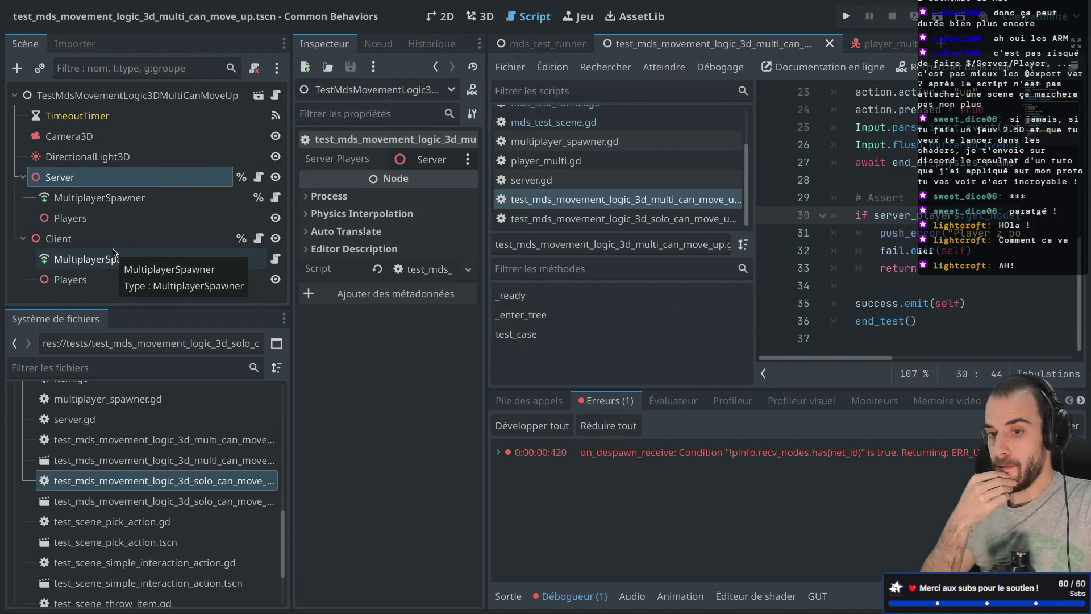
{"action": "key", "text": "ctrl+shift+F11"}
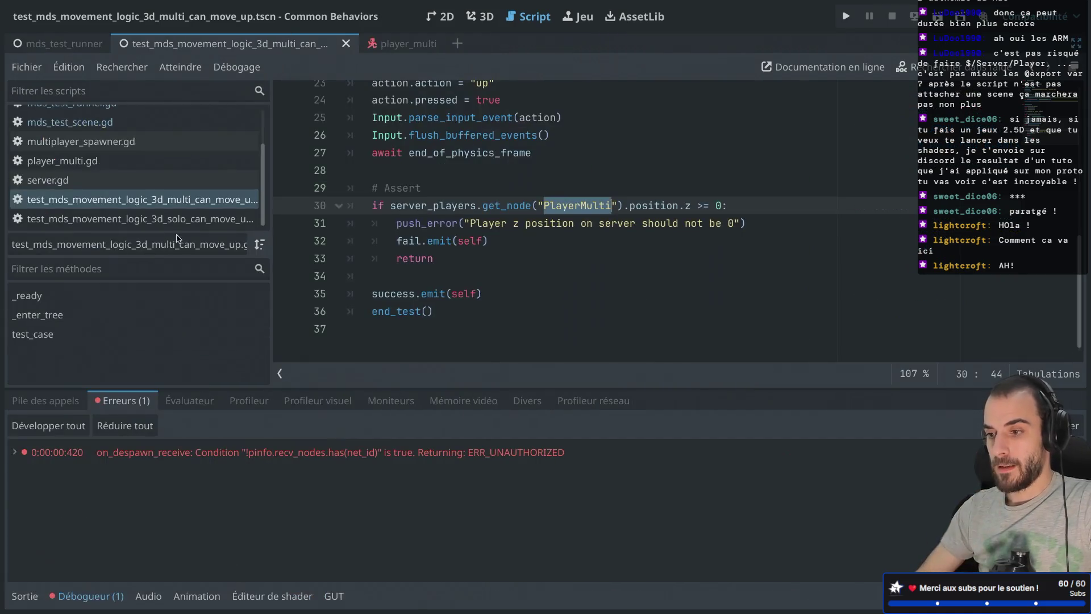
{"action": "left_click", "coordinate": [590, 207]}
{"action": "key", "text": "ctrl+s"}
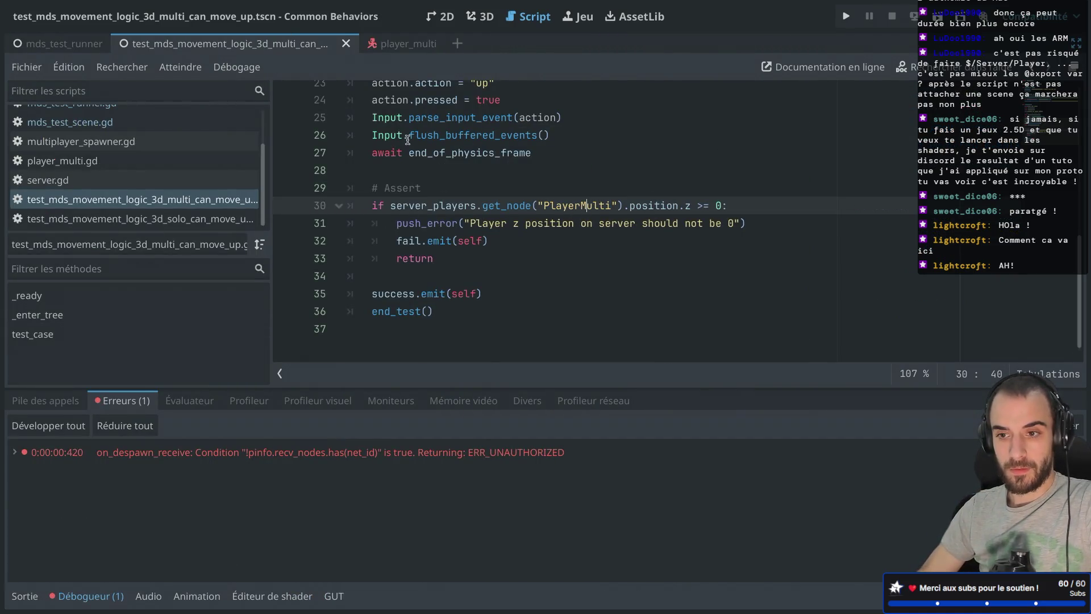
{"action": "left_click", "coordinate": [72, 45]}
{"action": "left_click", "coordinate": [937, 16]}
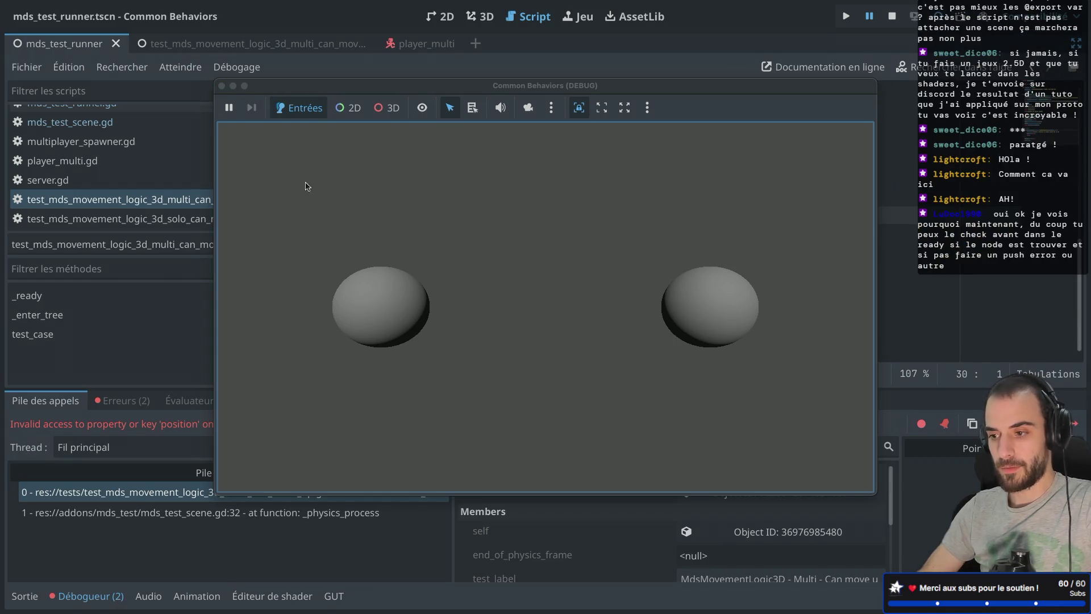
Stop the game, open the 'PlayerMulti not found under Server' error, and restore the scene panels.
{"action": "left_click", "coordinate": [221, 85]}
{"action": "left_click", "coordinate": [132, 400]}
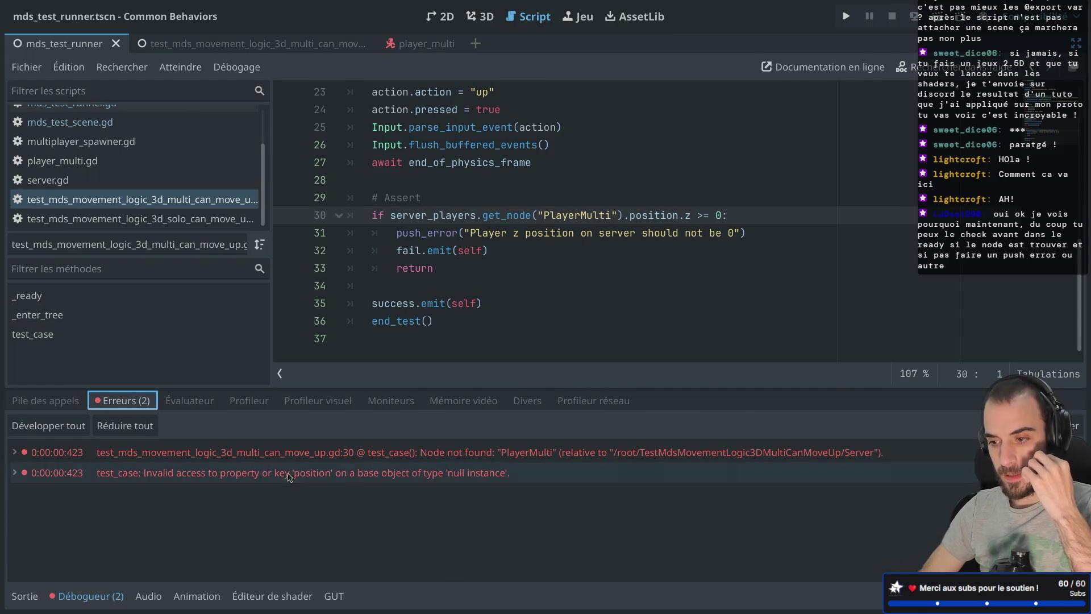
{"action": "mouse_move", "coordinate": [455, 463]}
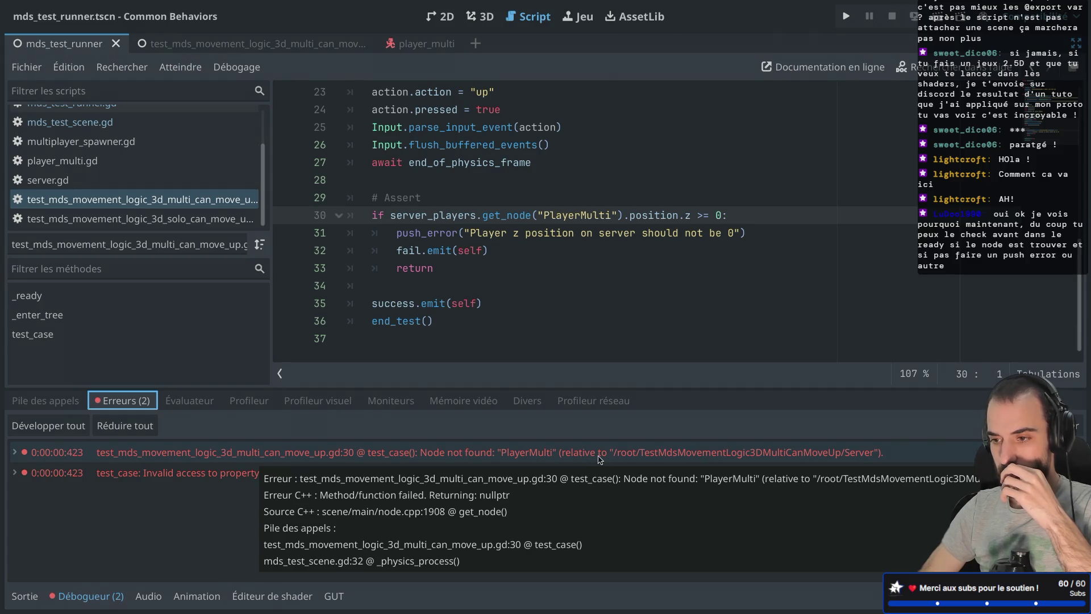
{"action": "left_click", "coordinate": [458, 211], "text": "ctrl"}
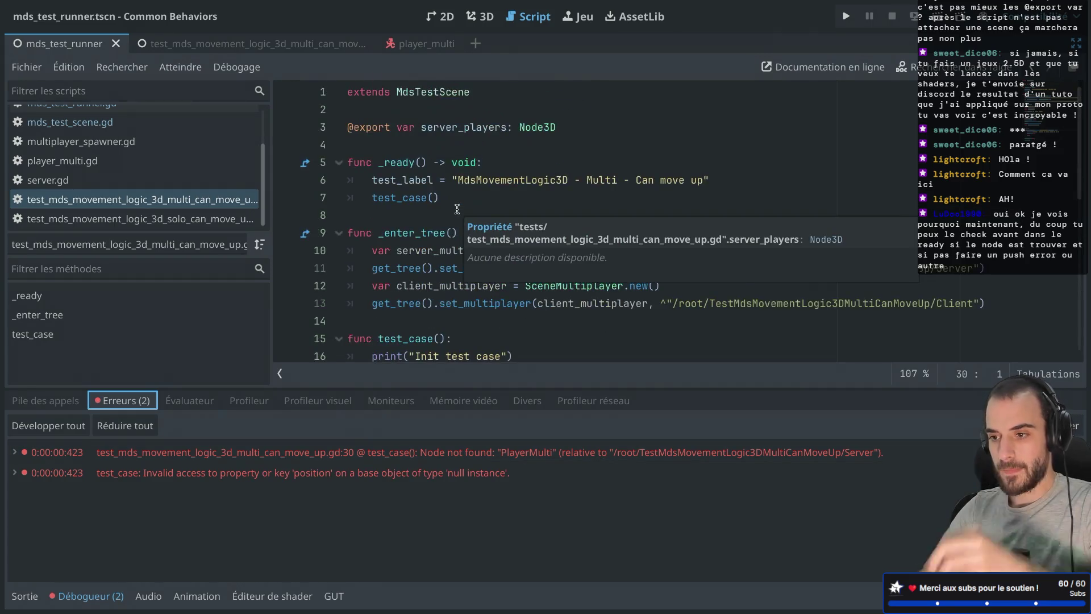
{"action": "key", "text": "ctrl+shift+F11"}
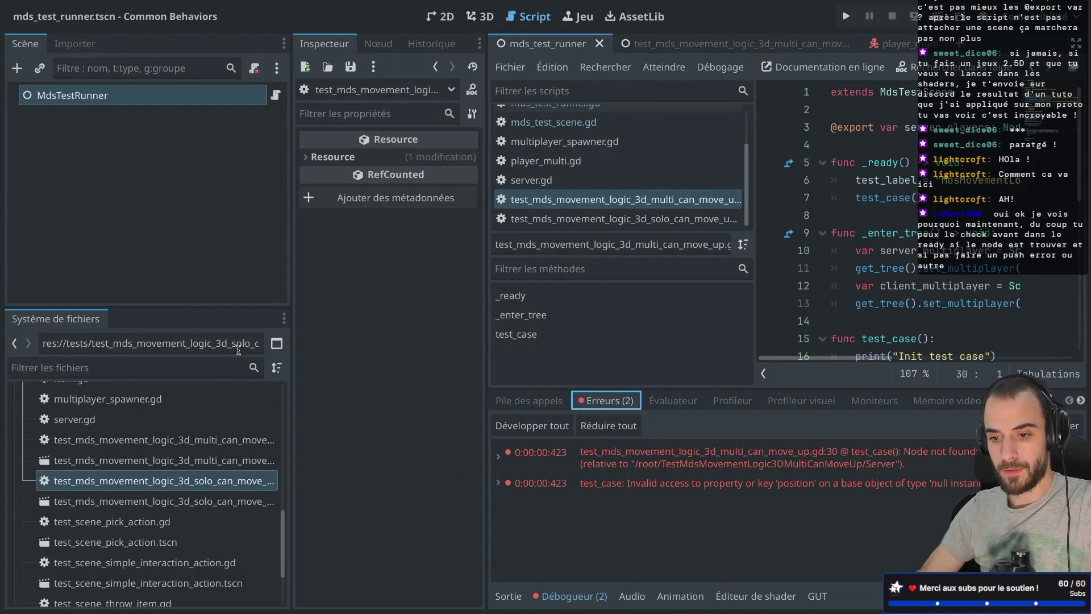
Assign the Server/Players node to the test scene root's Server Players property and run the scene.
{"action": "left_click", "coordinate": [649, 45]}
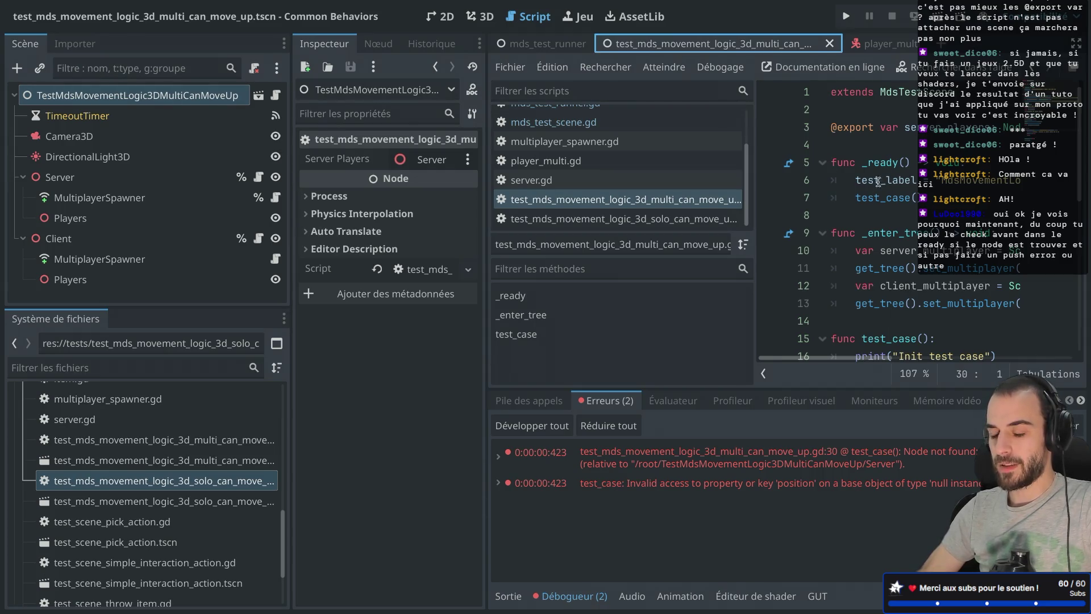
{"action": "mouse_move", "coordinate": [875, 174]}
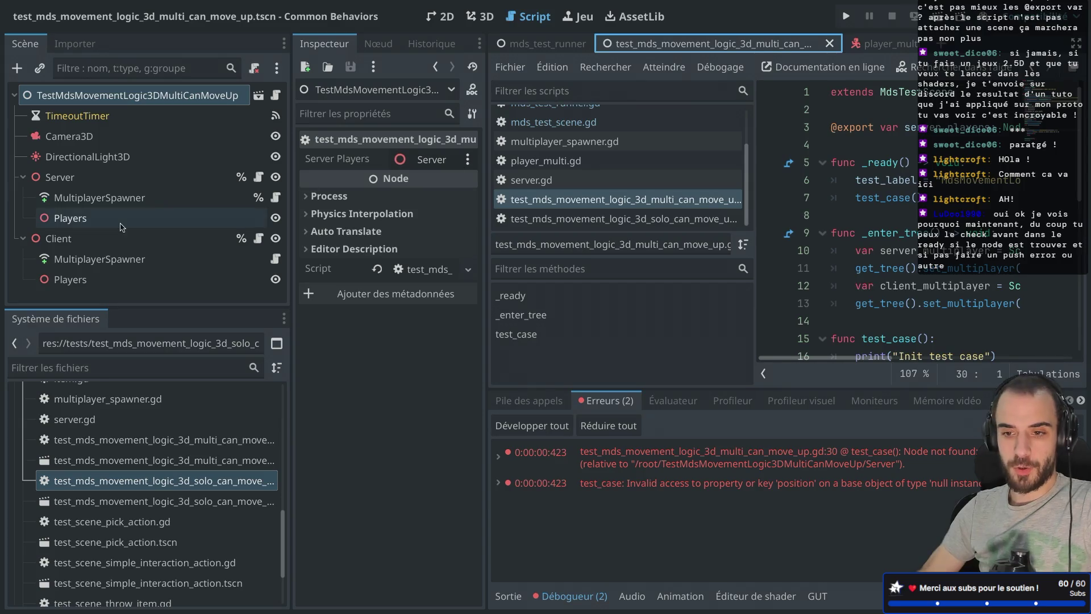
{"action": "left_click", "coordinate": [79, 219]}
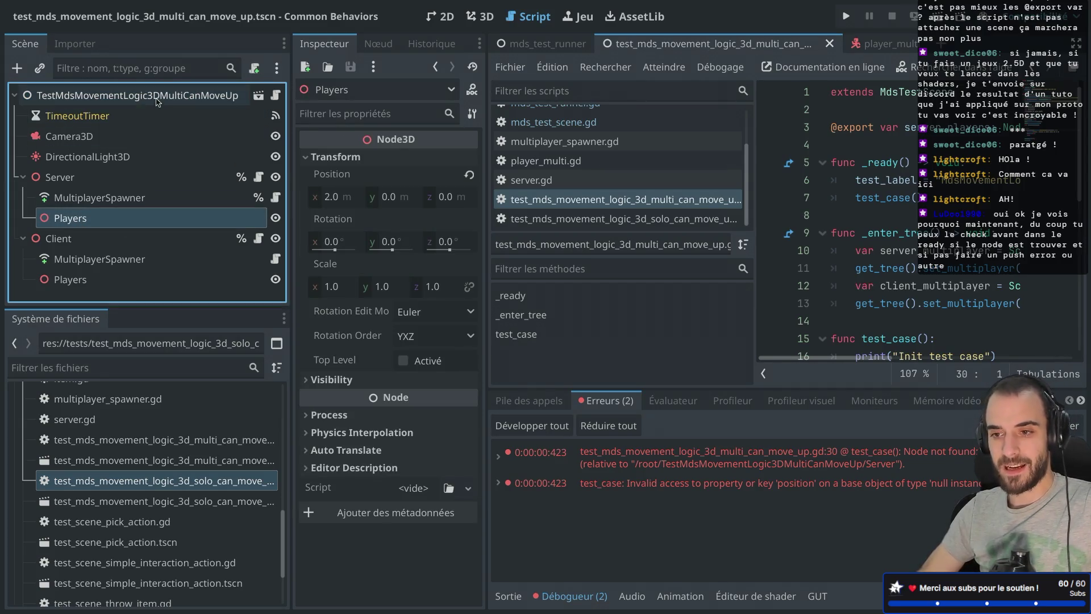
{"action": "left_click", "coordinate": [113, 95]}
{"action": "left_click_drag", "start_coordinate": [73, 218], "coordinate": [431, 159]}
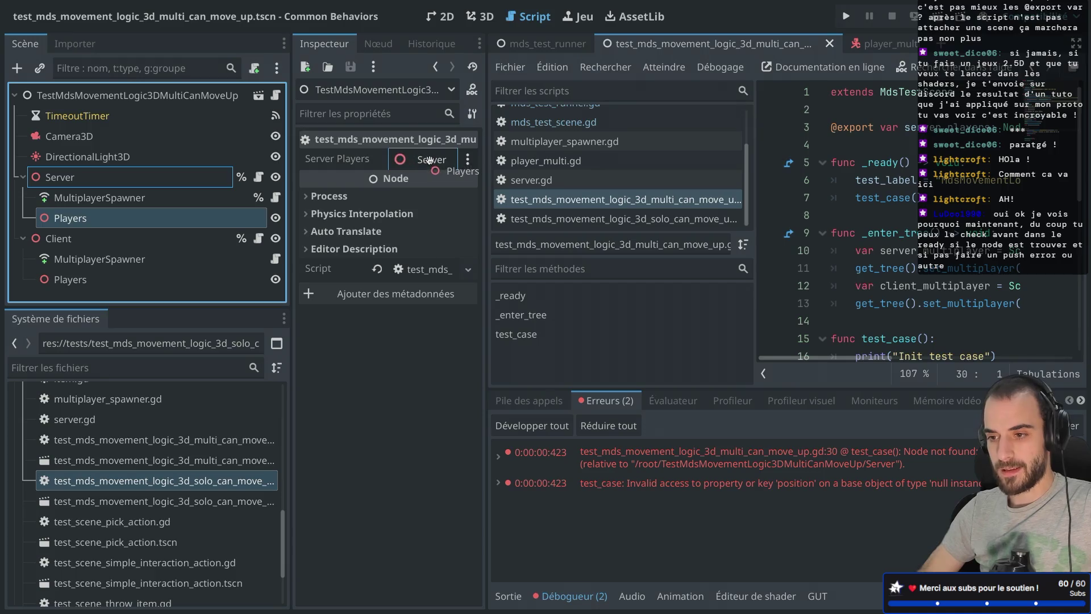
{"action": "key", "text": "F6"}
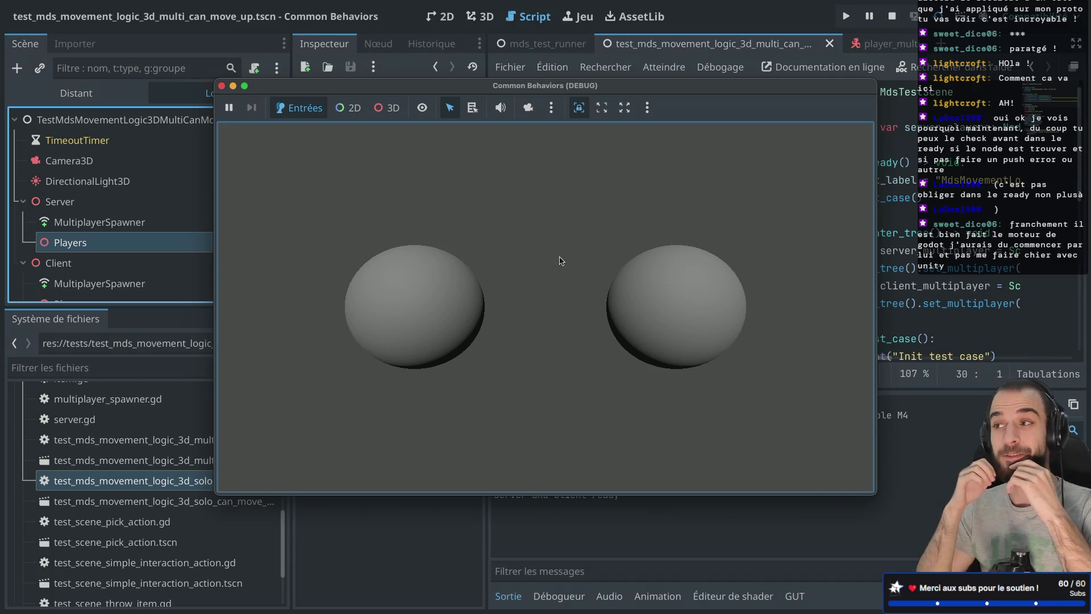
Close the game after 'server and client ready' and give the script editor the full window.
{"action": "left_click", "coordinate": [222, 86]}
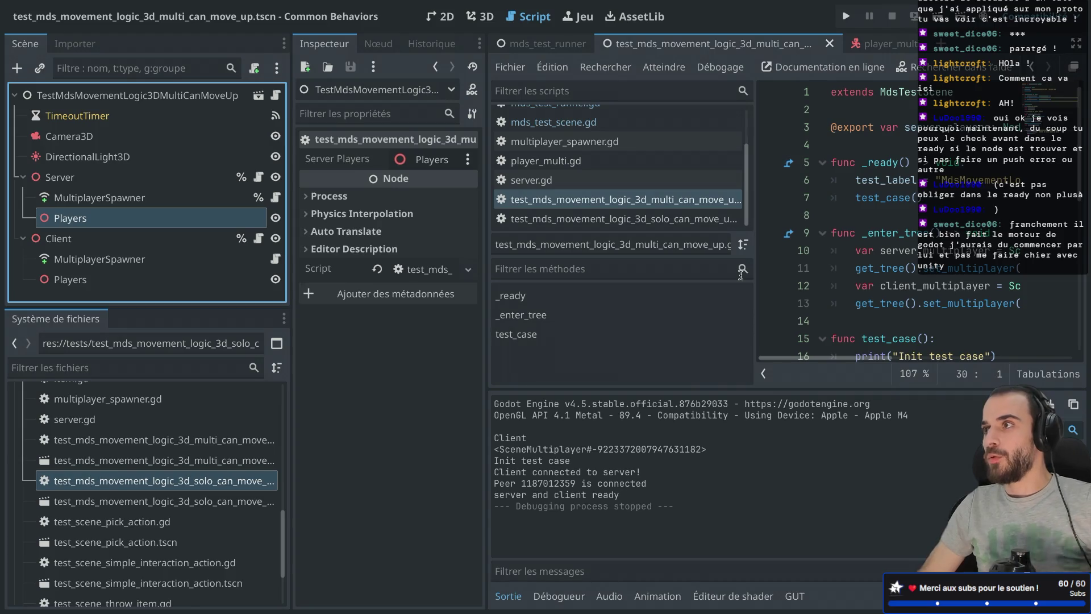
{"action": "key", "text": "super+ctrl+d"}
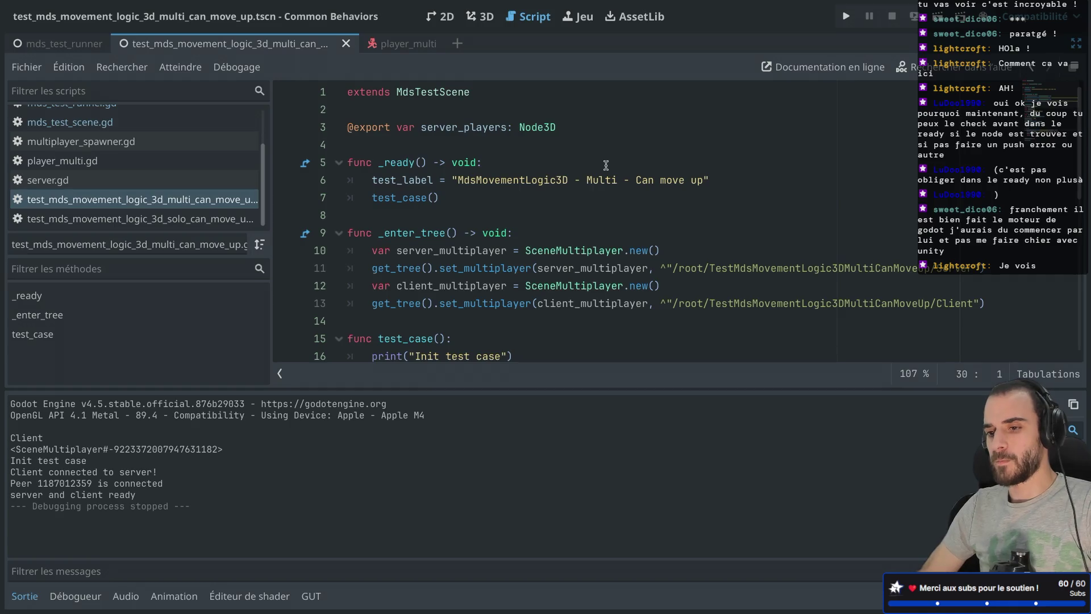
{"action": "left_click", "coordinate": [595, 127]}
{"action": "key", "text": "Return"}
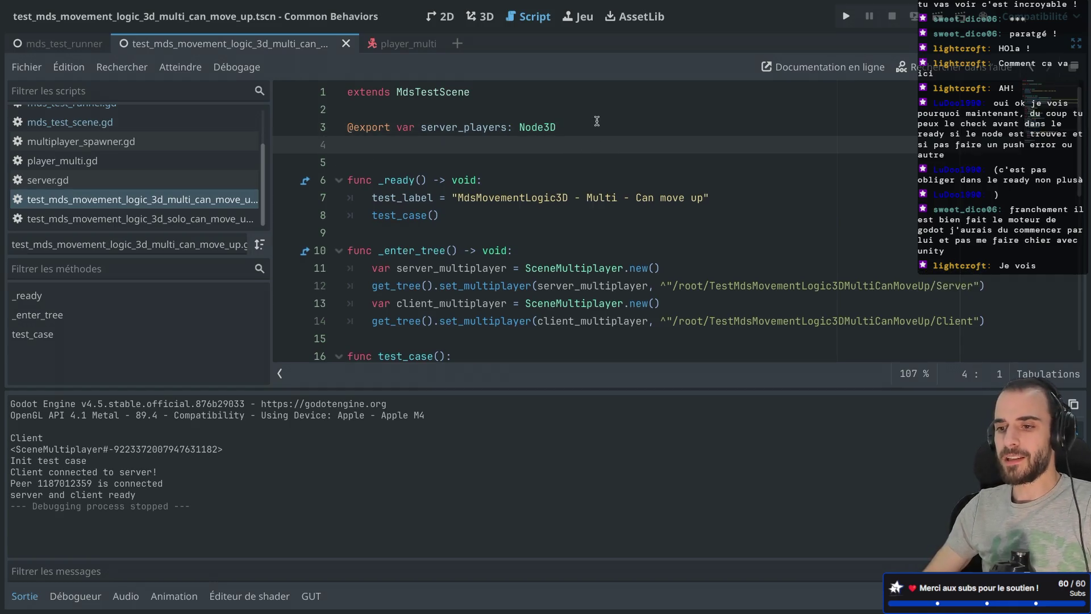
{"action": "type", "text": "@on"}
{"action": "left_click", "coordinate": [366, 158]}
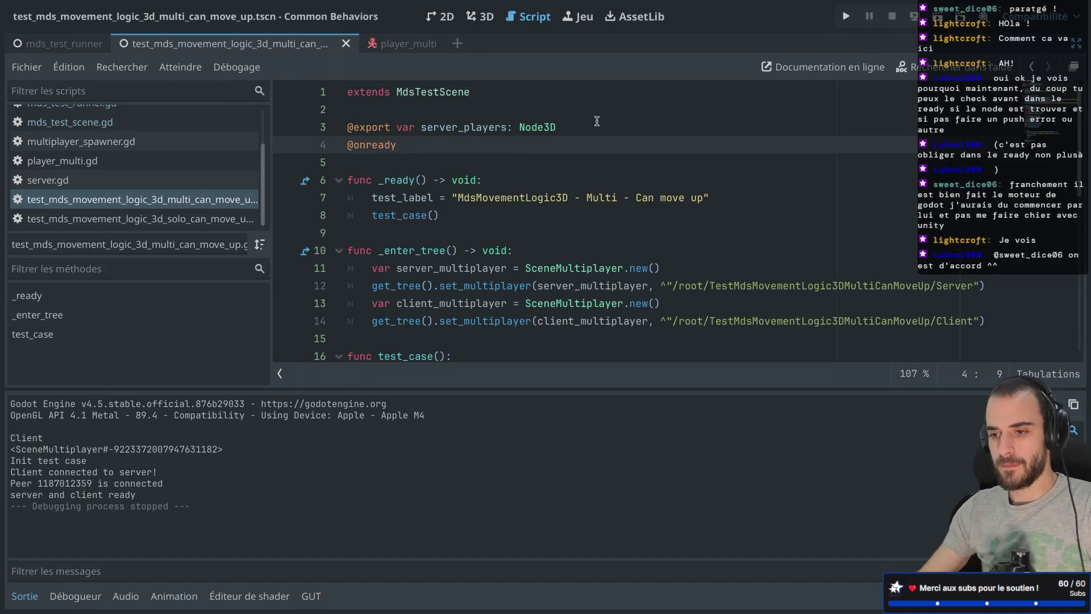
{"action": "left_click", "coordinate": [378, 146], "text": "ctrl"}
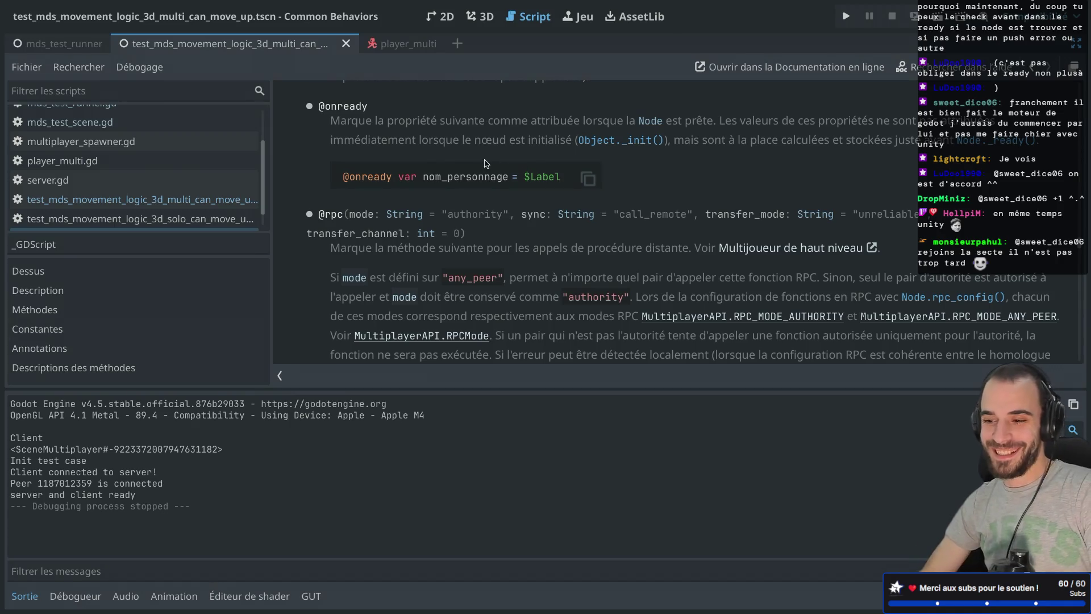
{"action": "key", "text": "alt+Left"}
{"action": "left_click_drag", "start_coordinate": [447, 146], "coordinate": [333, 147]}
{"action": "key", "text": "BackSpace"}
{"action": "key", "text": "BackSpace"}
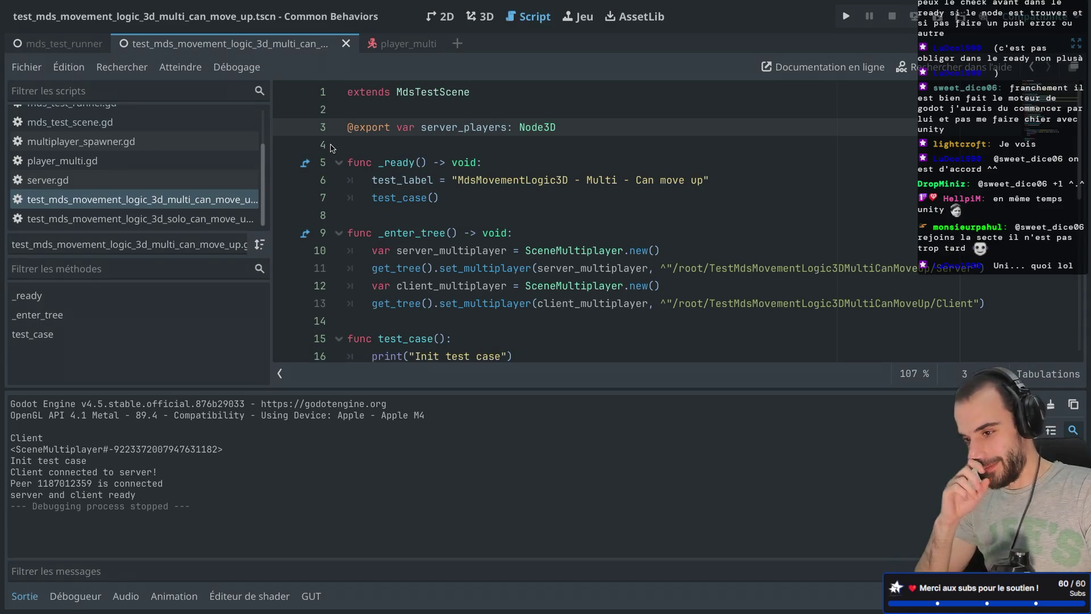
{"action": "left_click", "coordinate": [427, 147]}
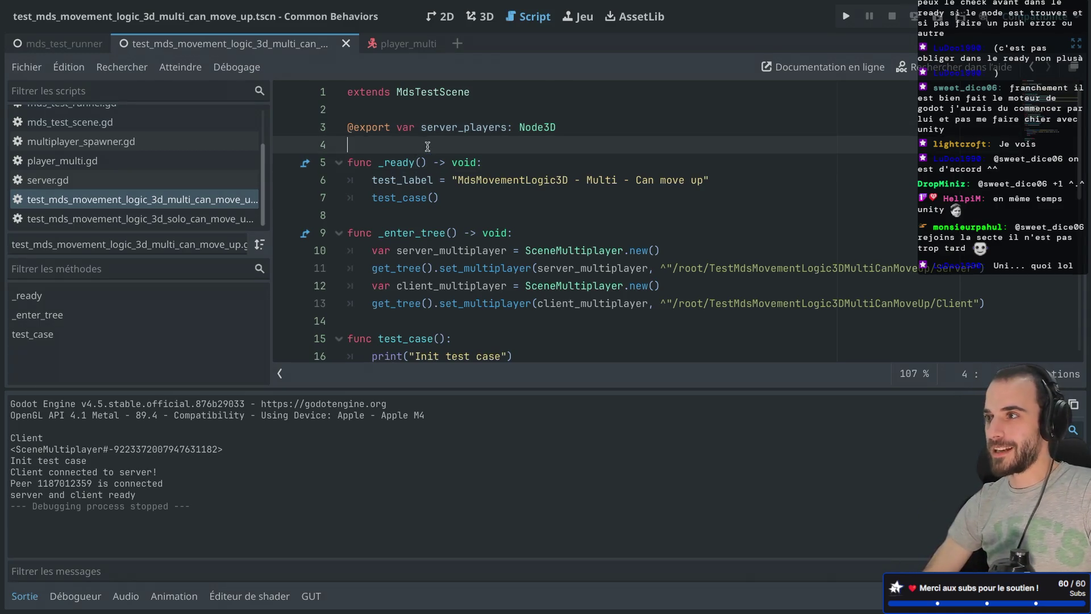
{"action": "scroll", "coordinate": [463, 156], "scroll_direction": "down", "scroll_amount": 3}
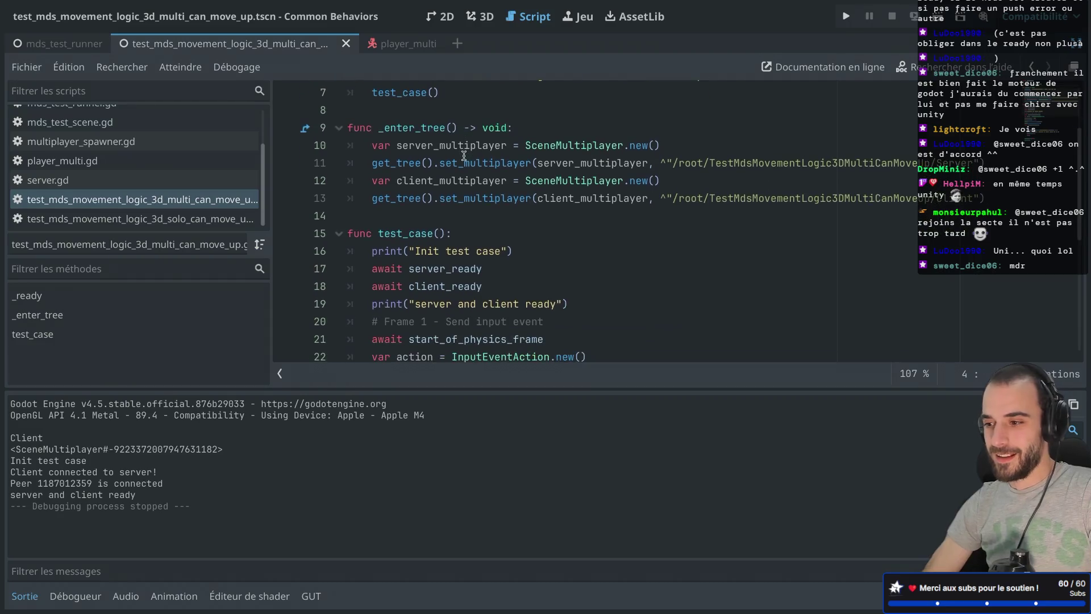
{"action": "mouse_move", "coordinate": [515, 205]}
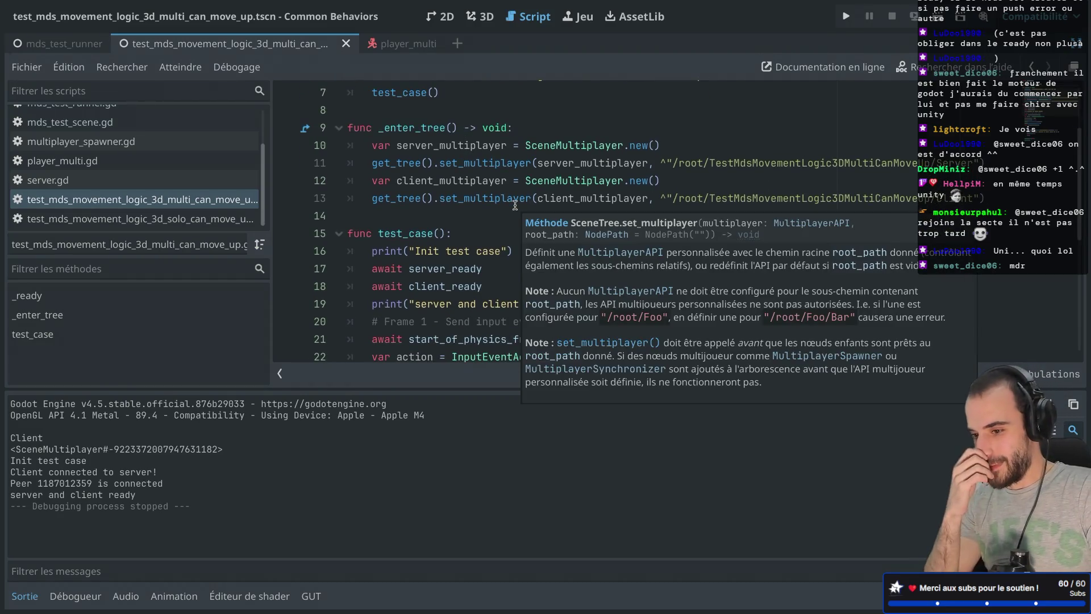
{"action": "scroll", "coordinate": [515, 205], "scroll_direction": "down", "scroll_amount": 6}
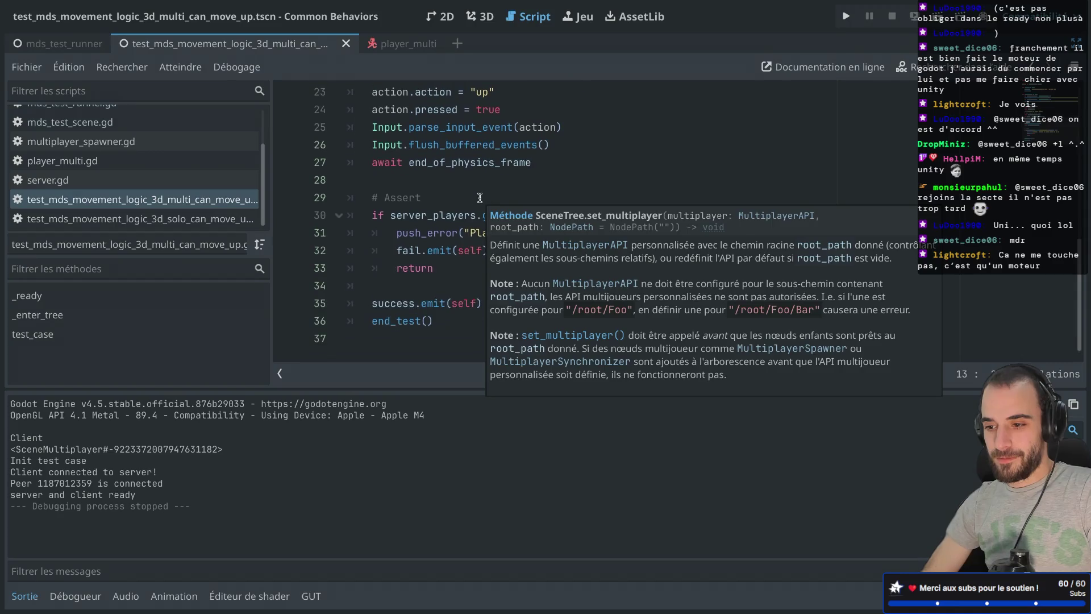
Run the mds_test_runner scene, show the debugger's error list, and close the game window.
{"action": "left_click", "coordinate": [63, 43]}
{"action": "key", "text": "super+r"}
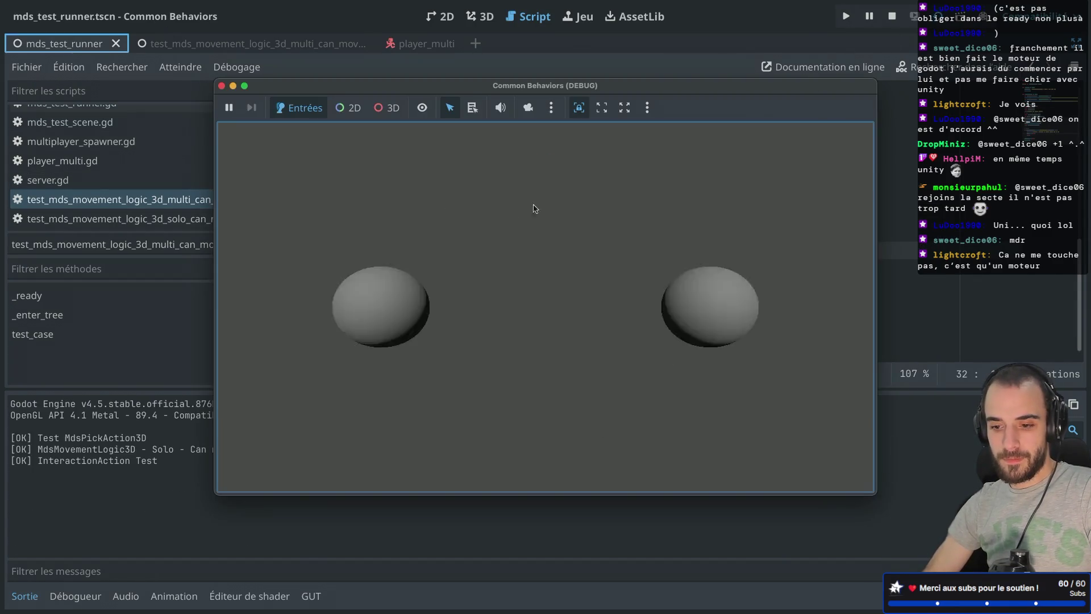
{"action": "left_click", "coordinate": [88, 595]}
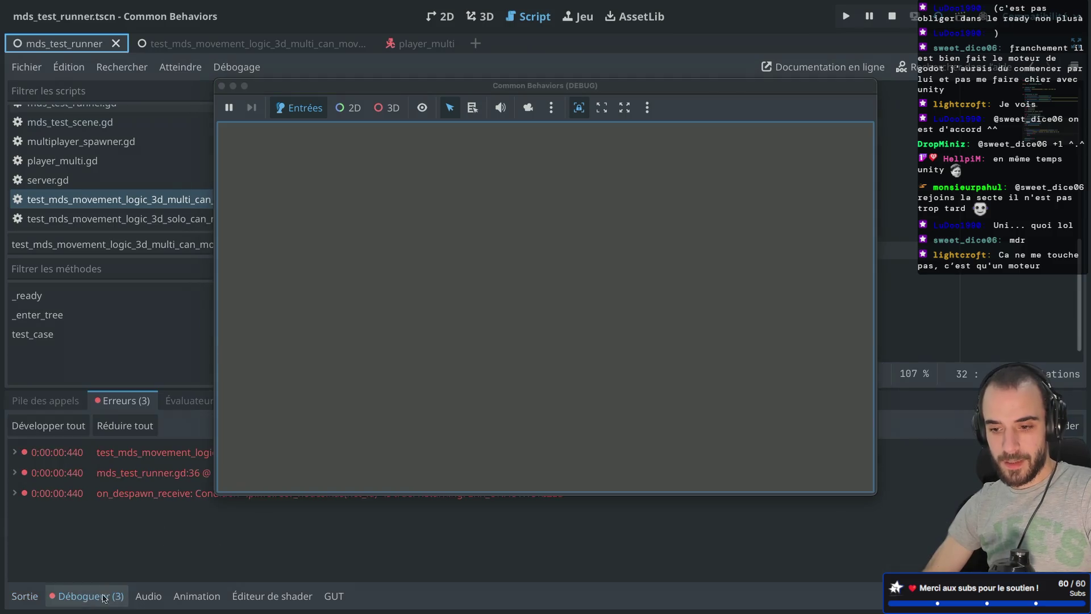
{"action": "left_click", "coordinate": [222, 86]}
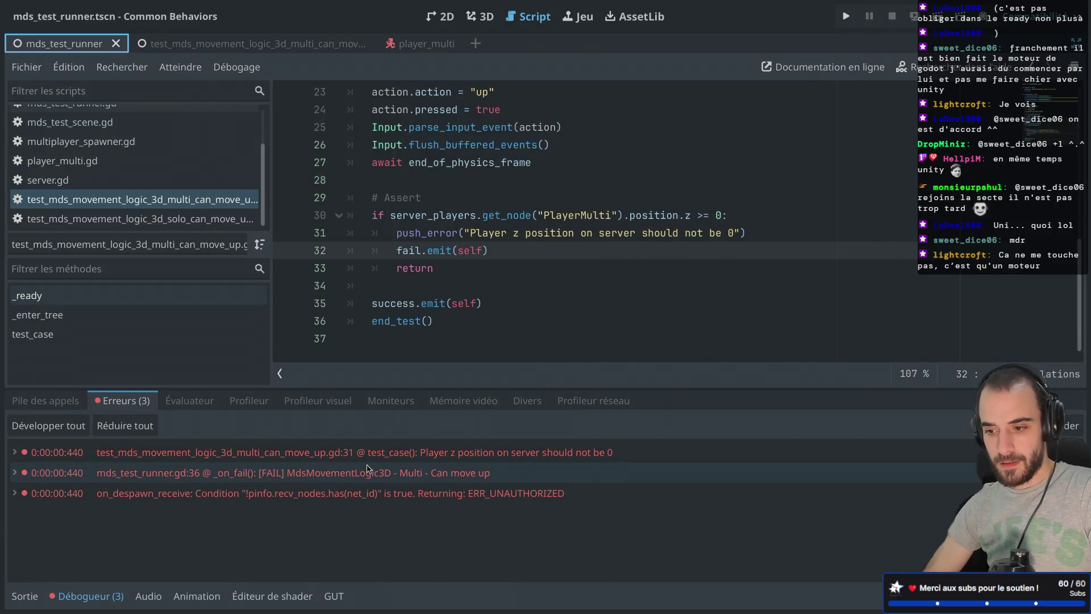
Jump to the failing 'Player z position on server should not be 0' assertion in the source.
{"action": "mouse_move", "coordinate": [449, 458]}
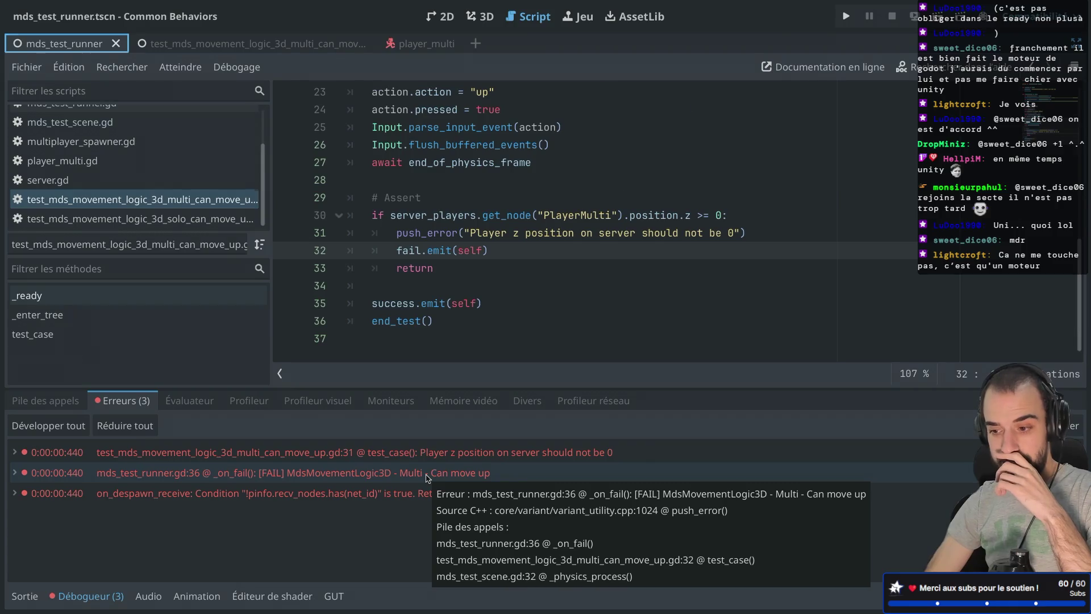
{"action": "left_click", "coordinate": [428, 476]}
{"action": "left_click", "coordinate": [460, 455]}
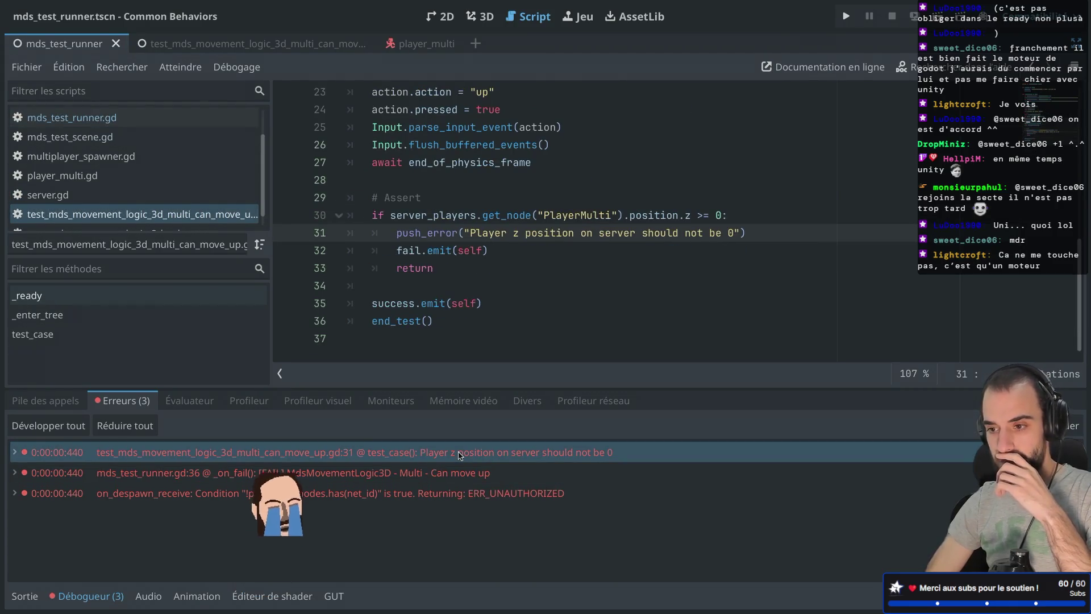
{"action": "scroll", "coordinate": [524, 295], "scroll_direction": "up", "scroll_amount": 2}
Insert three extra 'await start_of_physics_frame' lines after line 27, before the assert.
{"action": "left_click", "coordinate": [567, 147]}
{"action": "key", "text": "shift+Up"}
{"action": "key", "text": "ctrl+c"}
{"action": "left_click", "coordinate": [546, 253]}
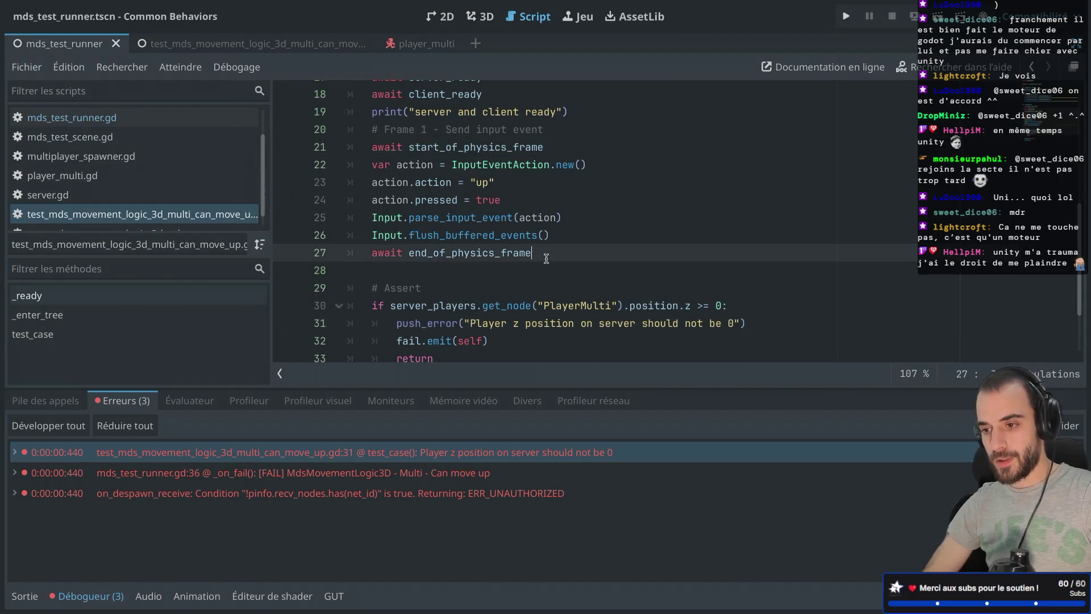
{"action": "key", "text": "Return"}
{"action": "key", "text": "Return"}
{"action": "key", "text": "ctrl+v"}
{"action": "key", "text": "ctrl+v"}
{"action": "key", "text": "ctrl+v"}
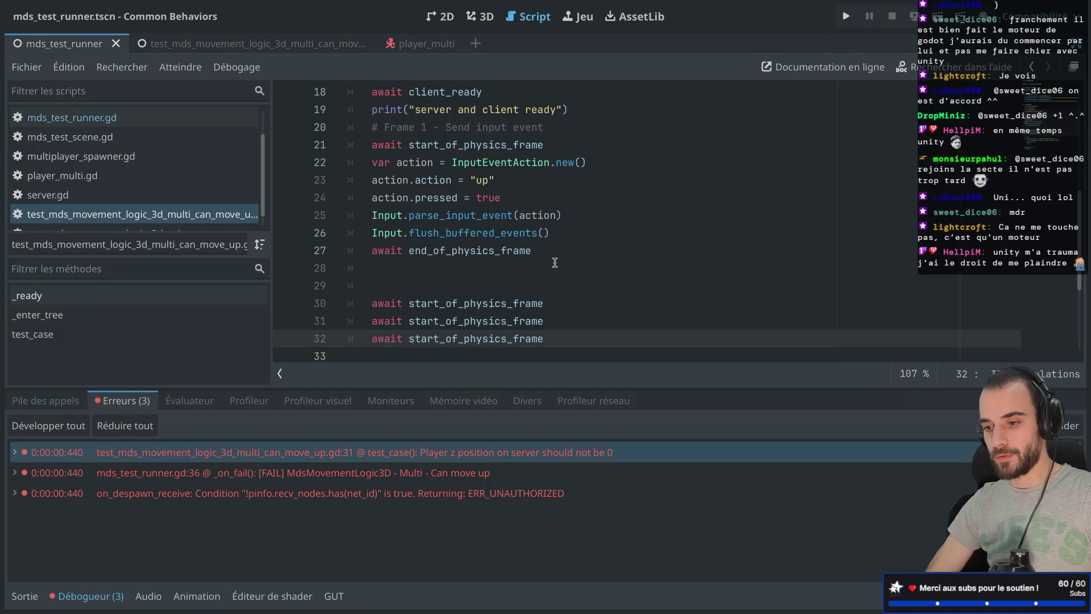
{"action": "scroll", "coordinate": [554, 261], "scroll_direction": "down", "scroll_amount": 3}
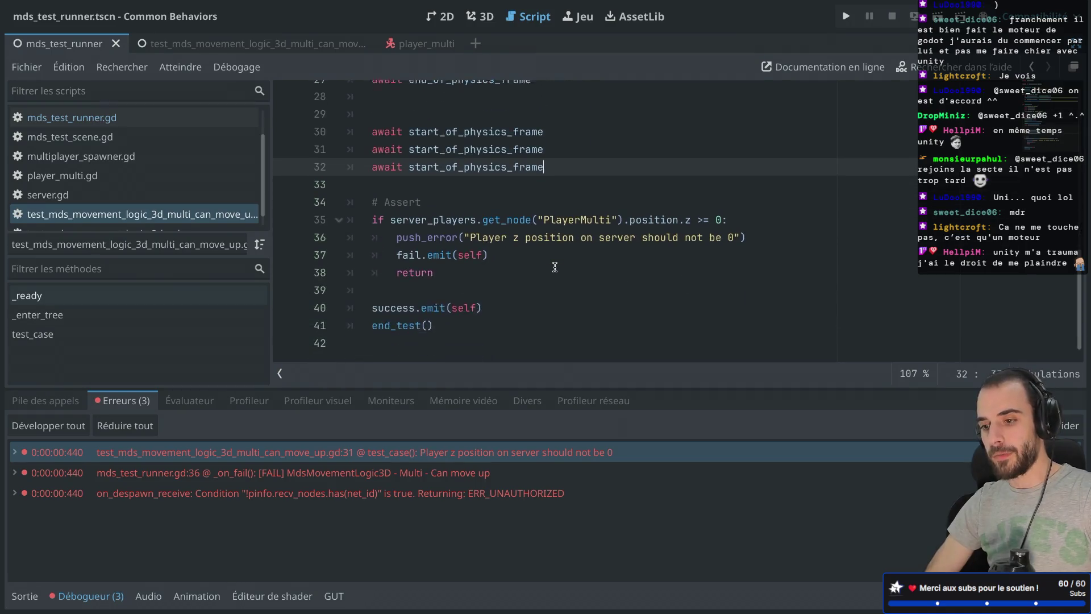
{"action": "double_click", "coordinate": [684, 216]}
{"action": "left_click", "coordinate": [750, 213]}
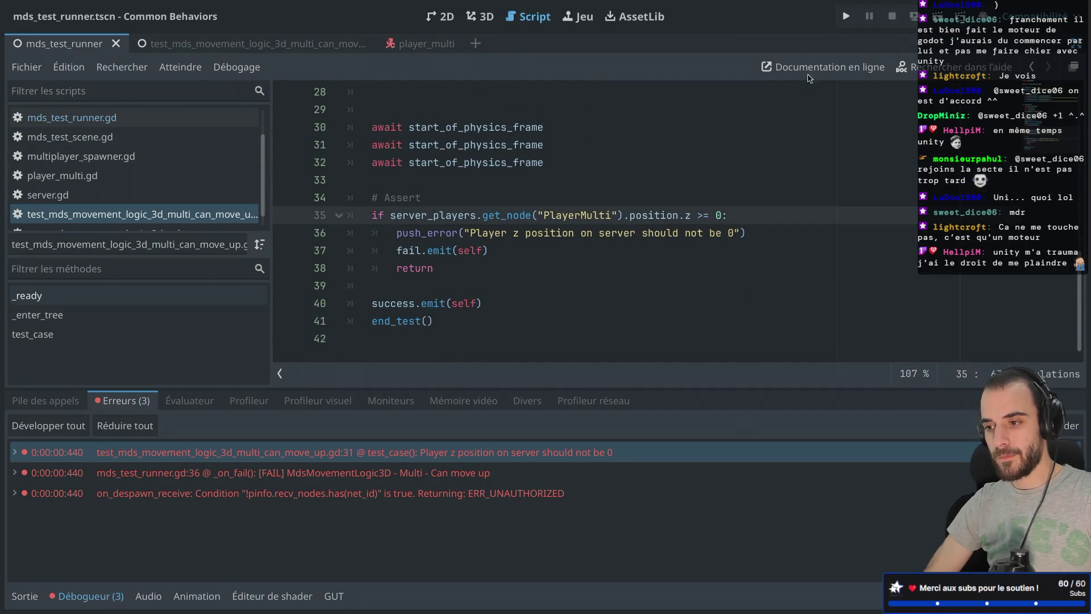
Rerun the tests to get [OK] for Multi - Can move up, then run the multi move-up scene.
{"action": "left_click", "coordinate": [934, 23]}
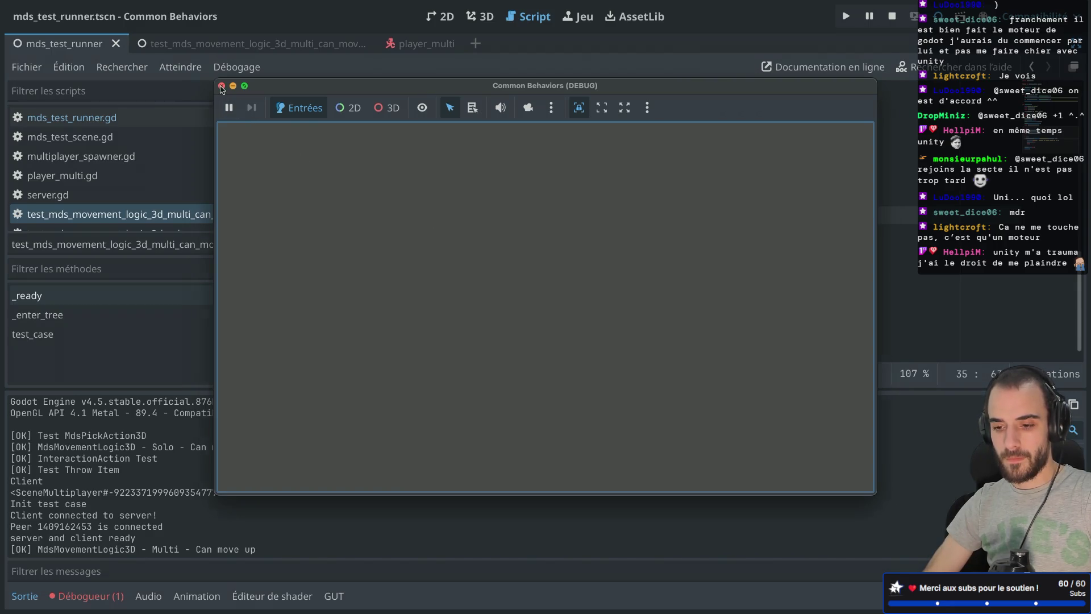
{"action": "left_click", "coordinate": [222, 86]}
{"action": "left_click", "coordinate": [326, 46]}
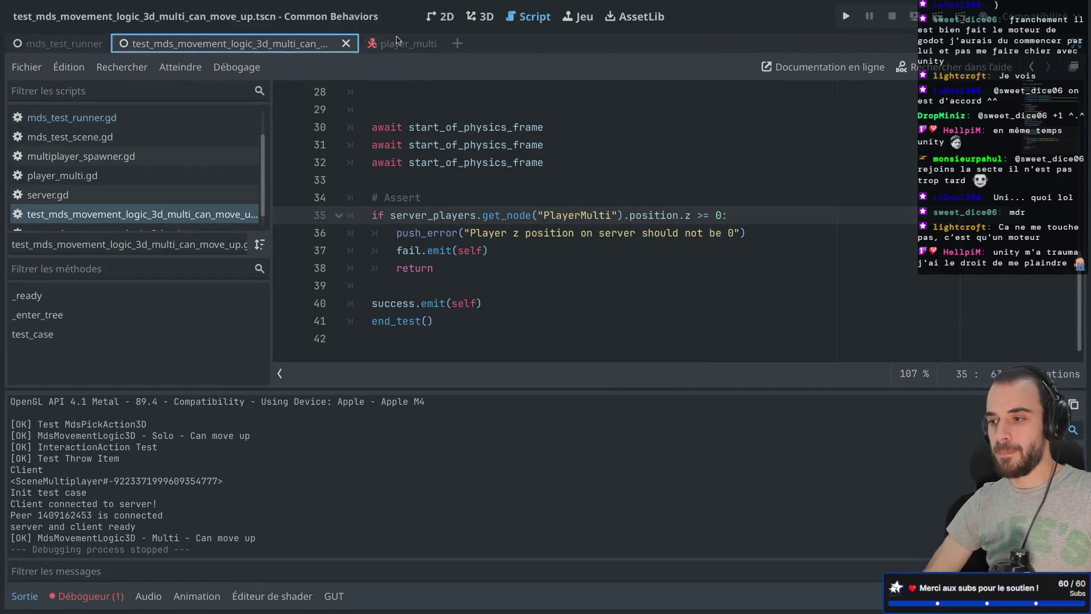
{"action": "left_click", "coordinate": [936, 15]}
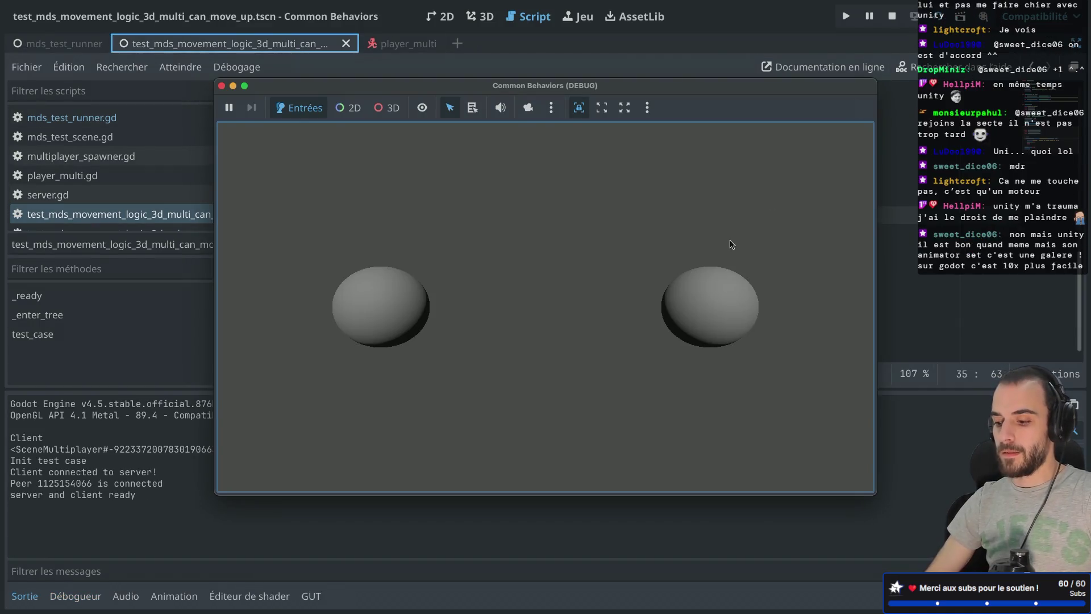
Show the running game's live scene tree and select Server > Players > PlayerMulti.
{"action": "left_click", "coordinate": [446, 70]}
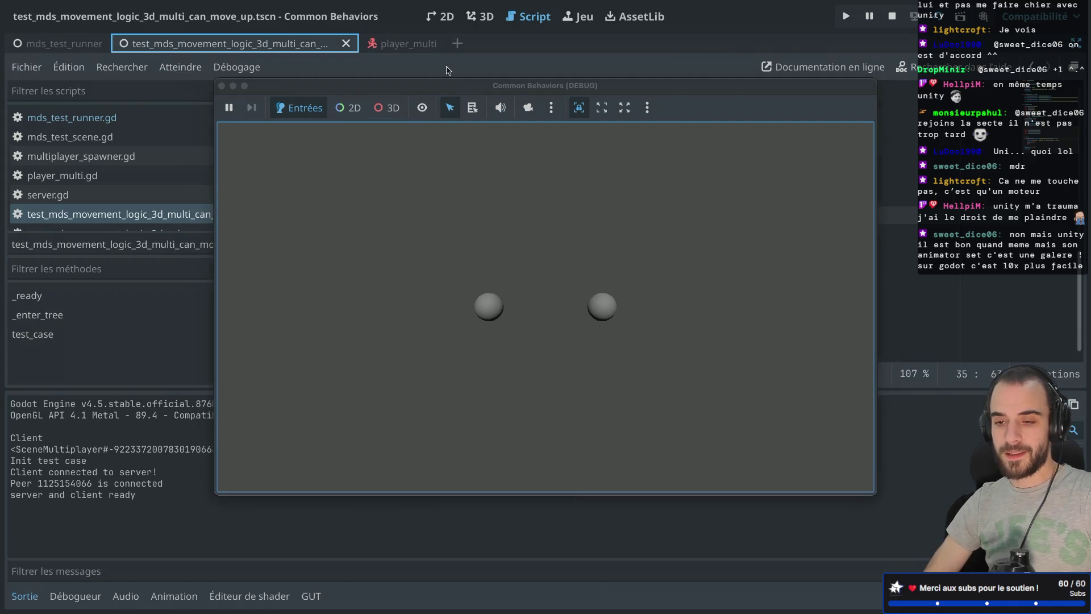
{"action": "key", "text": "ctrl+super+d"}
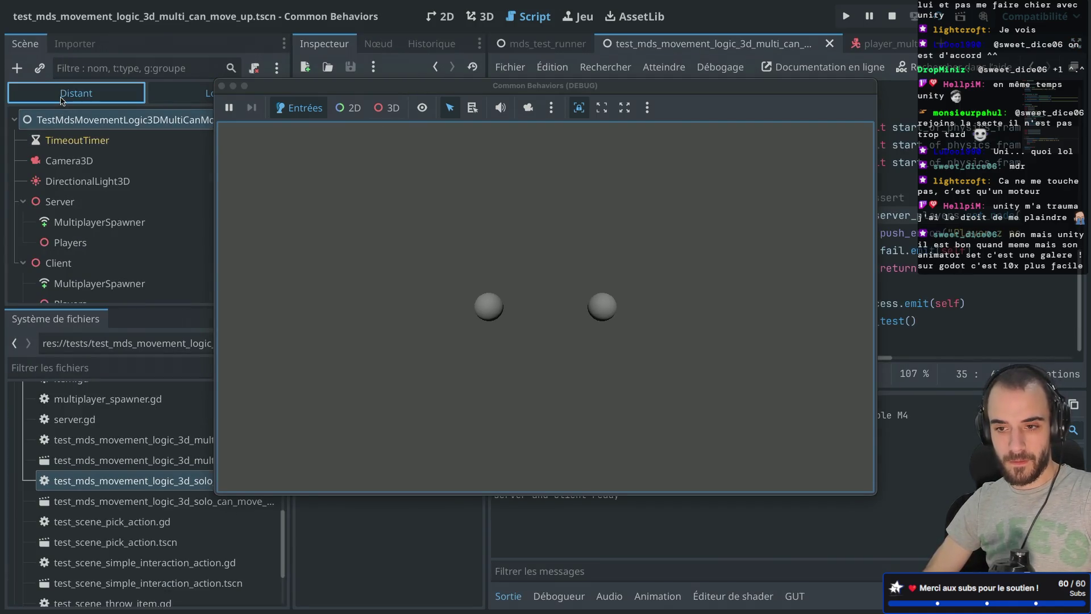
{"action": "left_click", "coordinate": [63, 95]}
{"action": "left_click_drag", "start_coordinate": [267, 86], "coordinate": [441, 104]}
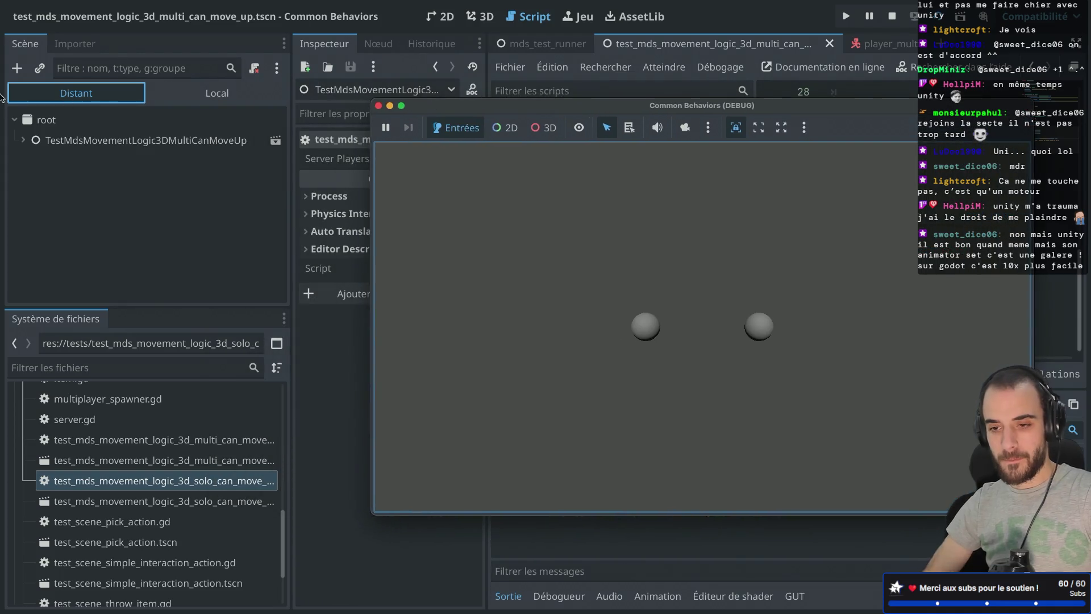
{"action": "left_click", "coordinate": [23, 140]}
{"action": "left_click", "coordinate": [32, 221]}
{"action": "left_click", "coordinate": [40, 262]}
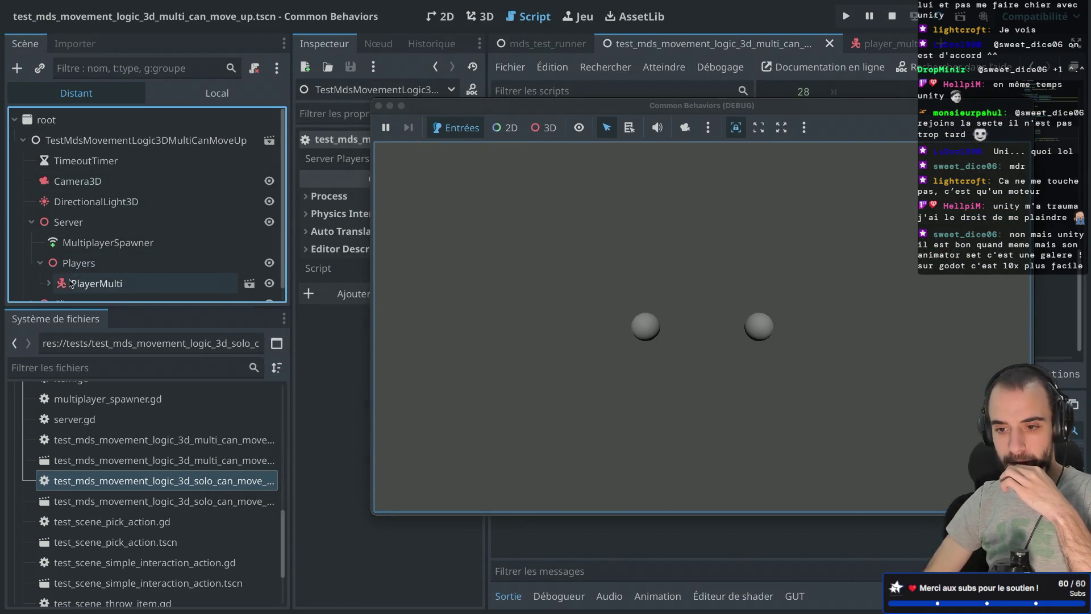
{"action": "left_click", "coordinate": [91, 283]}
Check the server PlayerMulti's position z of -5.5 in the Inspector, then stop the game.
{"action": "left_click_drag", "start_coordinate": [433, 101], "coordinate": [645, 121]}
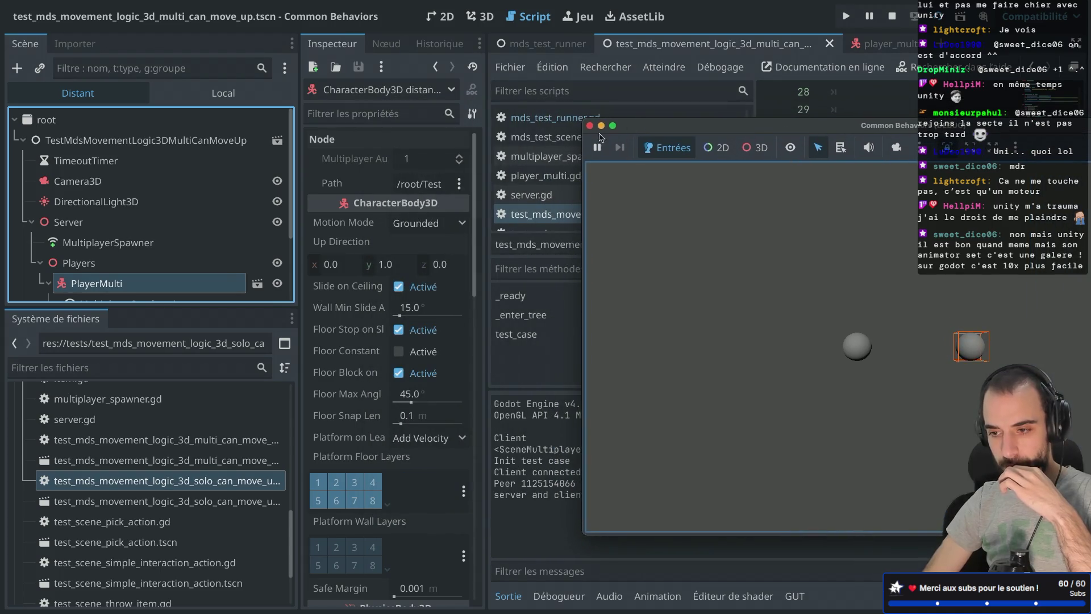
{"action": "scroll", "coordinate": [343, 365], "scroll_direction": "down", "scroll_amount": 10}
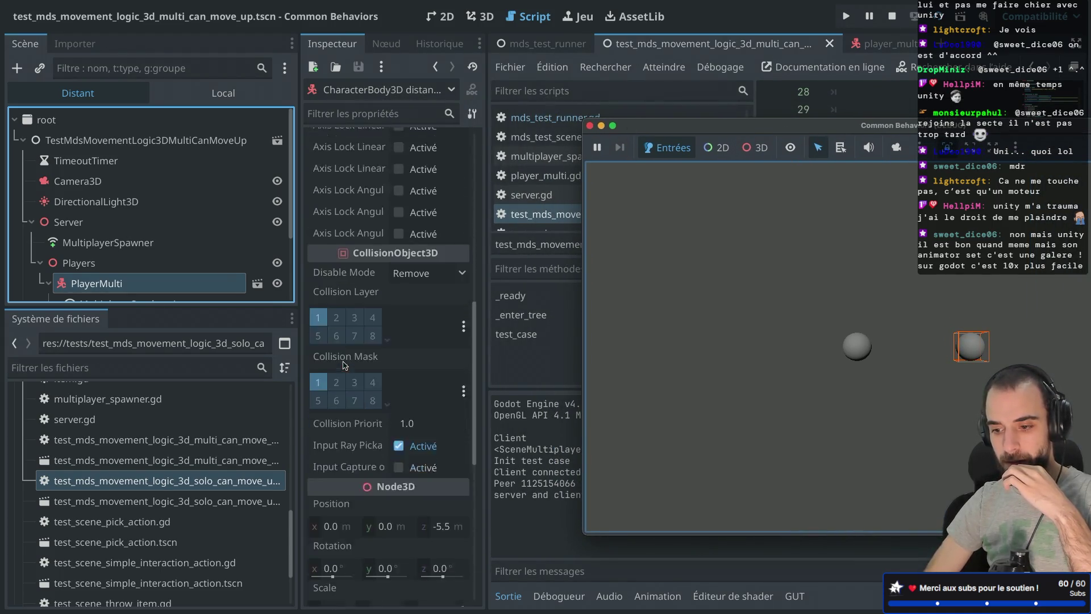
{"action": "scroll", "coordinate": [343, 366], "scroll_direction": "down", "scroll_amount": 3}
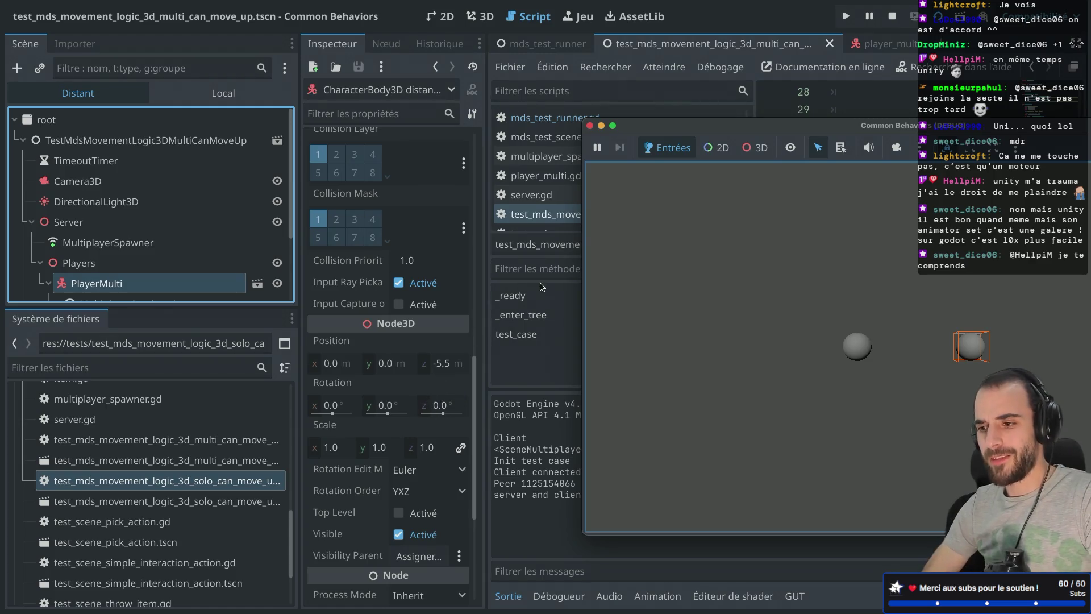
{"action": "left_click_drag", "start_coordinate": [666, 125], "coordinate": [371, 130]}
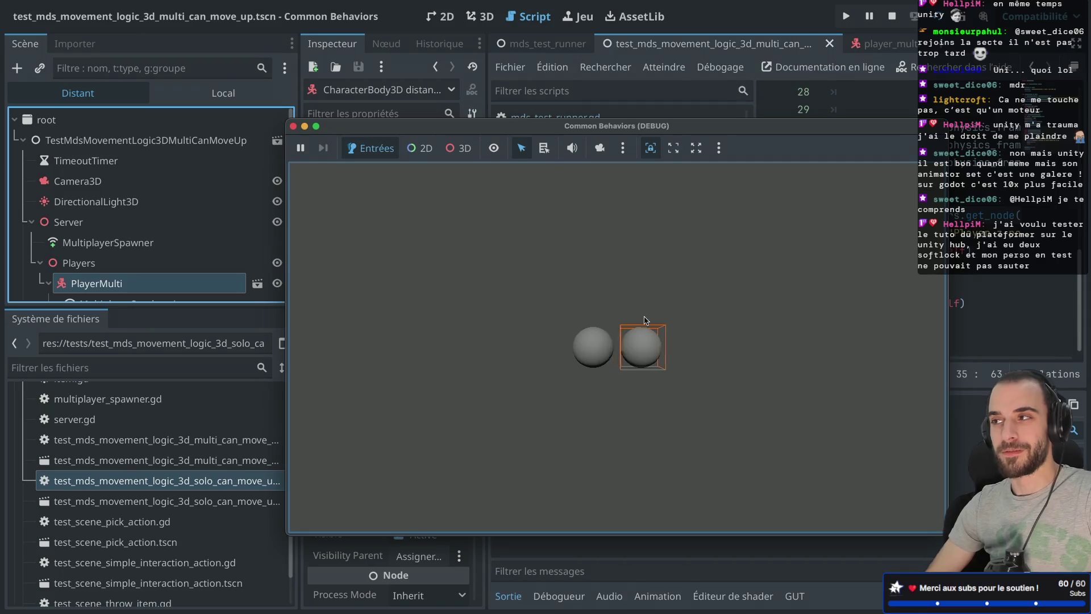
{"action": "left_click", "coordinate": [294, 125]}
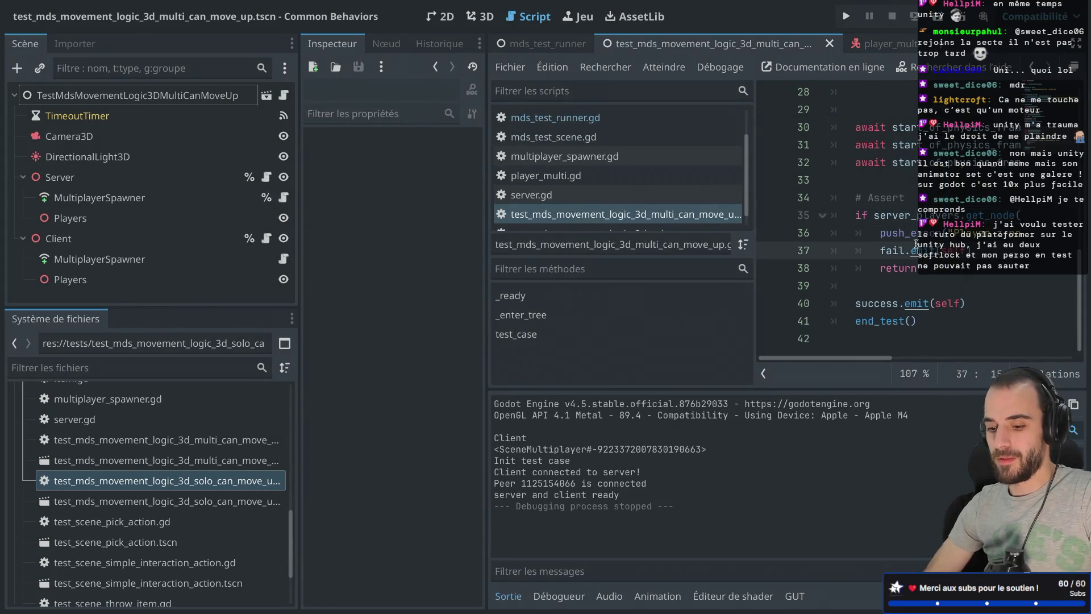
Rerun mds_test_runner, confirm '[OK] MdsMovementLogic3D - Multi - Can move up', and stop the game.
{"action": "key", "text": "ctrl+super+d"}
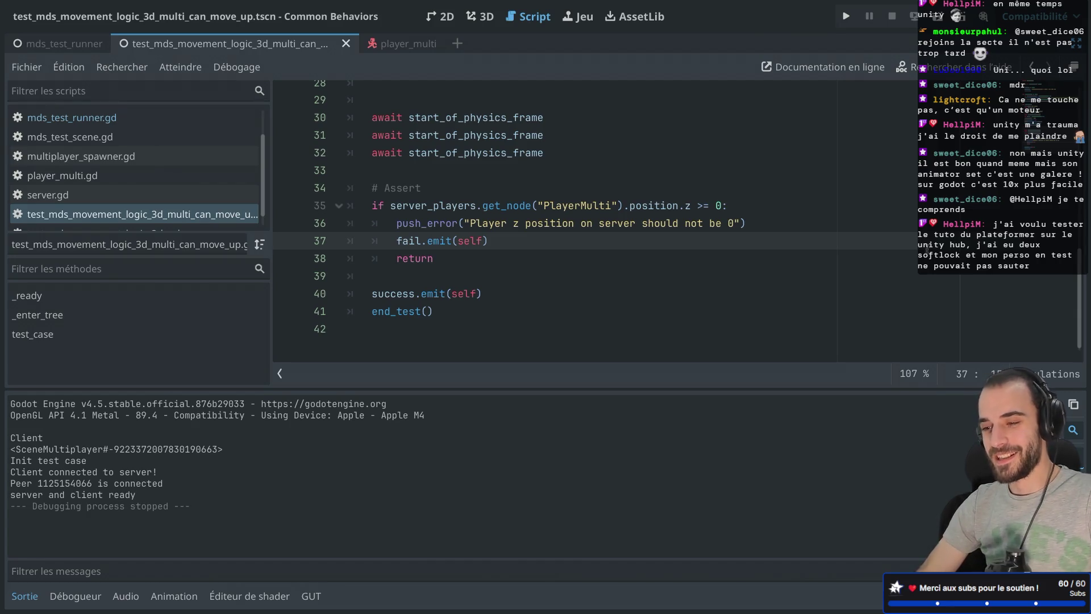
{"action": "scroll", "coordinate": [596, 221], "scroll_direction": "up", "scroll_amount": 2}
{"action": "scroll", "coordinate": [596, 222], "scroll_direction": "down", "scroll_amount": 1}
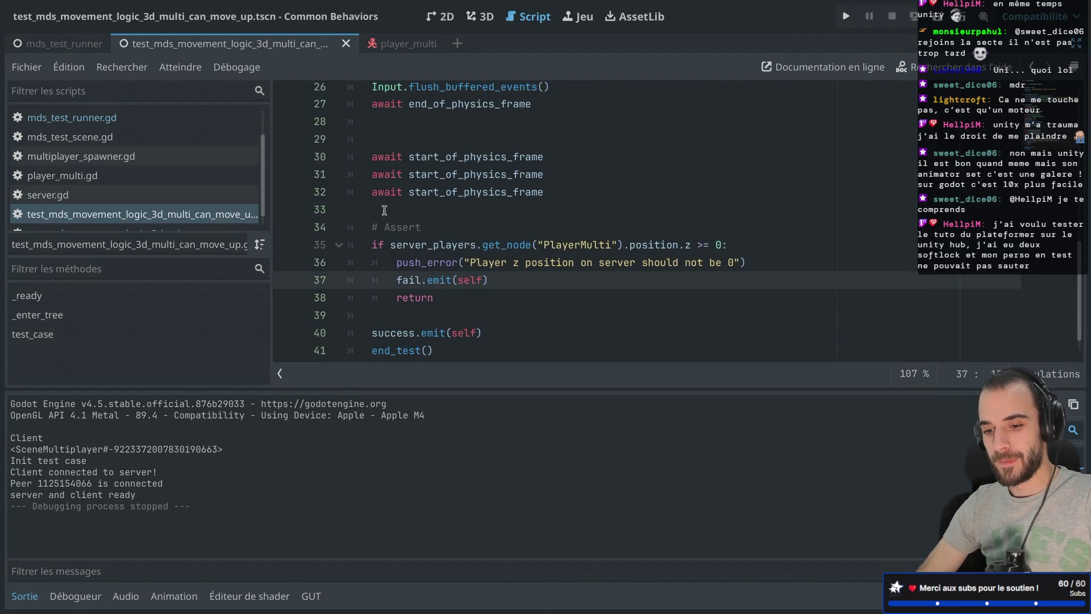
{"action": "left_click", "coordinate": [79, 49]}
{"action": "left_click", "coordinate": [937, 21]}
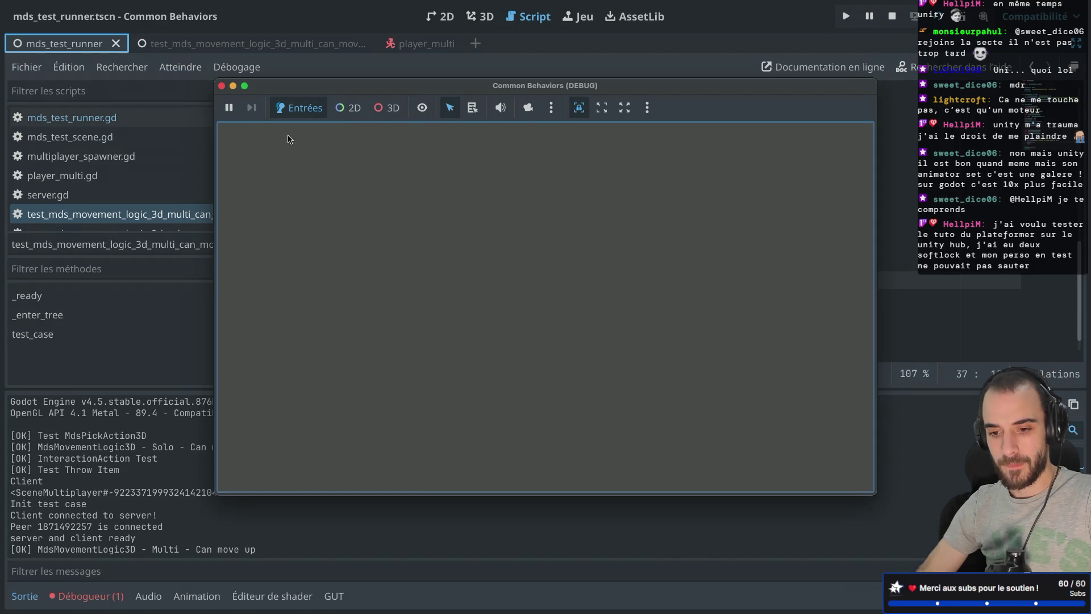
{"action": "left_click", "coordinate": [21, 550]}
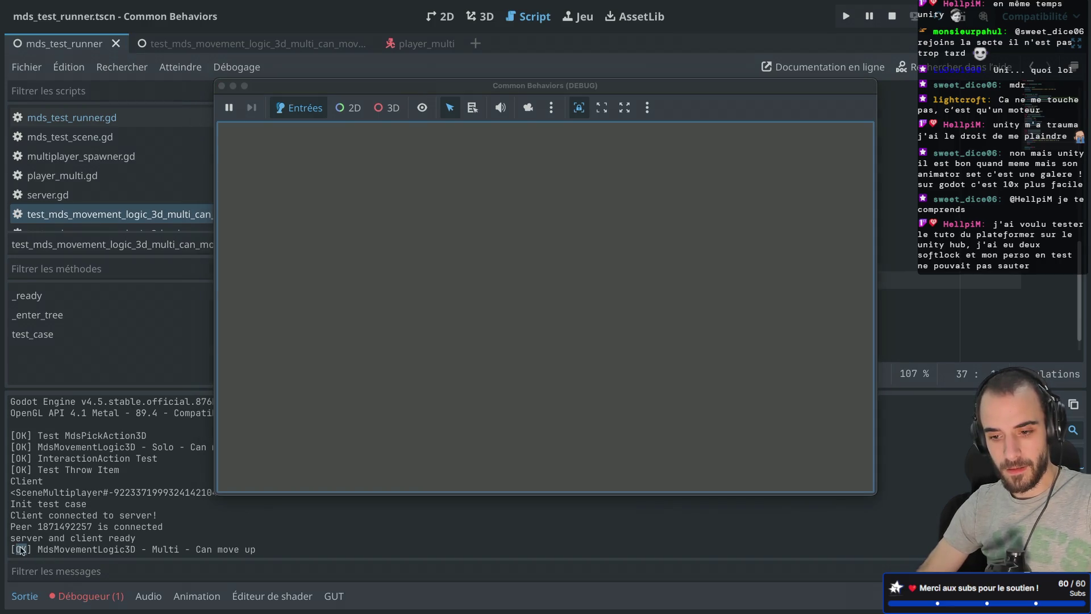
{"action": "left_click", "coordinate": [221, 87]}
{"action": "left_click_drag", "start_coordinate": [571, 190], "coordinate": [364, 139]}
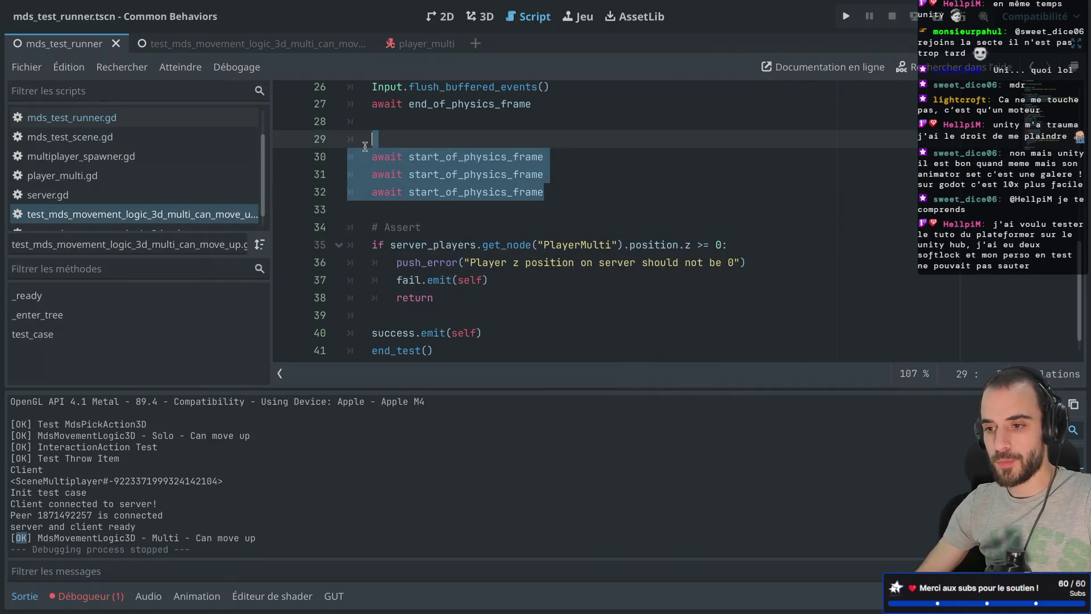
Delete the three extra await lines and rerun, which fails Multi - Can move up again.
{"action": "key", "text": "BackSpace"}
{"action": "key", "text": "Up"}
{"action": "key", "text": "super+b"}
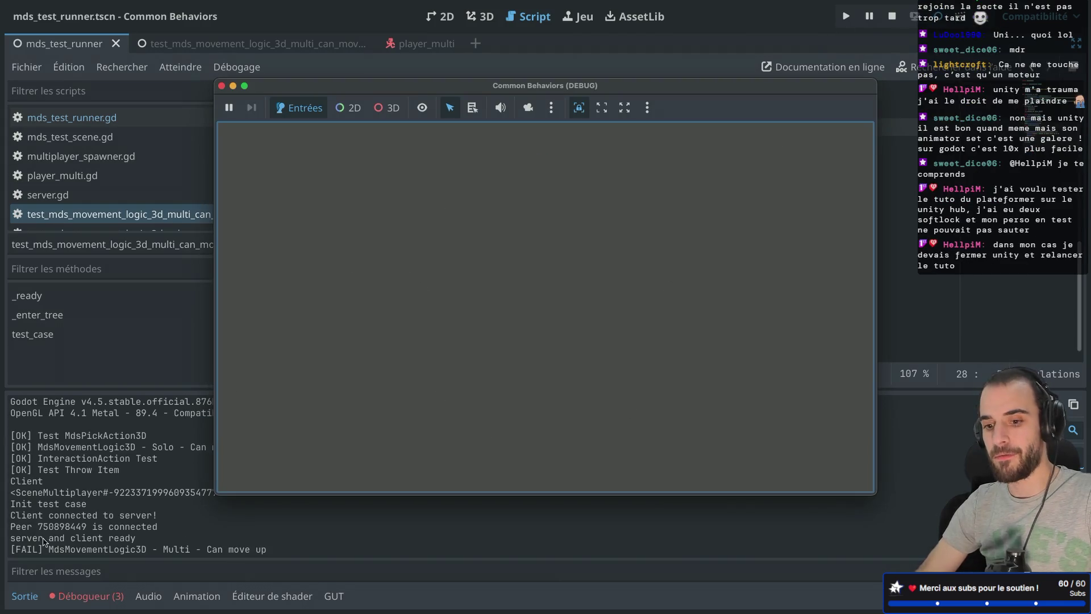
{"action": "left_click", "coordinate": [222, 86]}
{"action": "scroll", "coordinate": [455, 170], "scroll_direction": "up", "scroll_amount": 4}
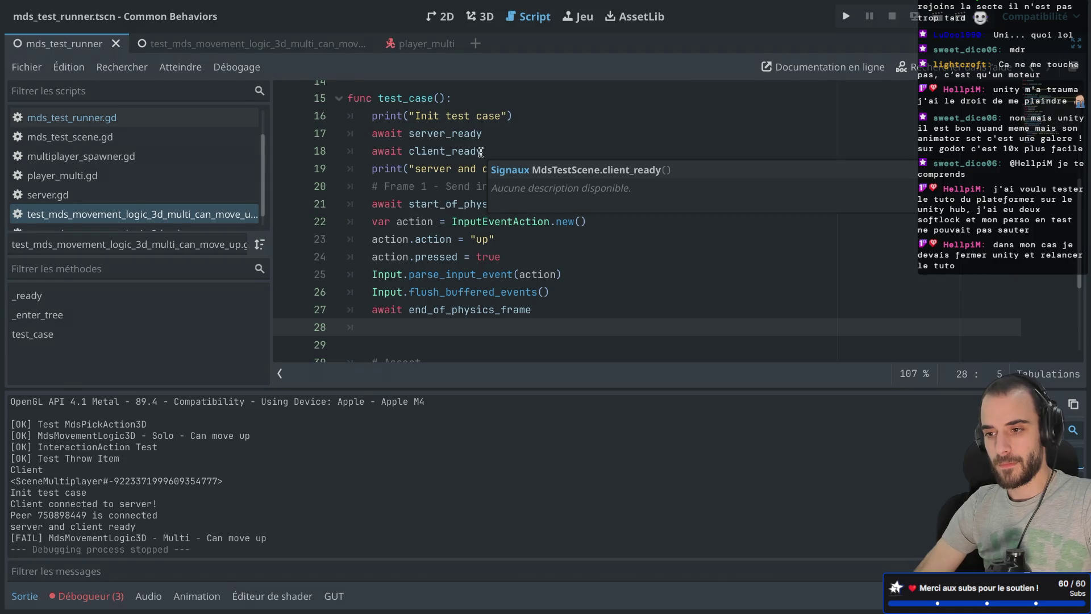
Look up the server_ready, client_ready, start_of_physics_frame and end_of_physics_frame signals.
{"action": "double_click", "coordinate": [451, 136]}
{"action": "double_click", "coordinate": [449, 146]}
{"action": "scroll", "coordinate": [449, 145], "scroll_direction": "down", "scroll_amount": 1}
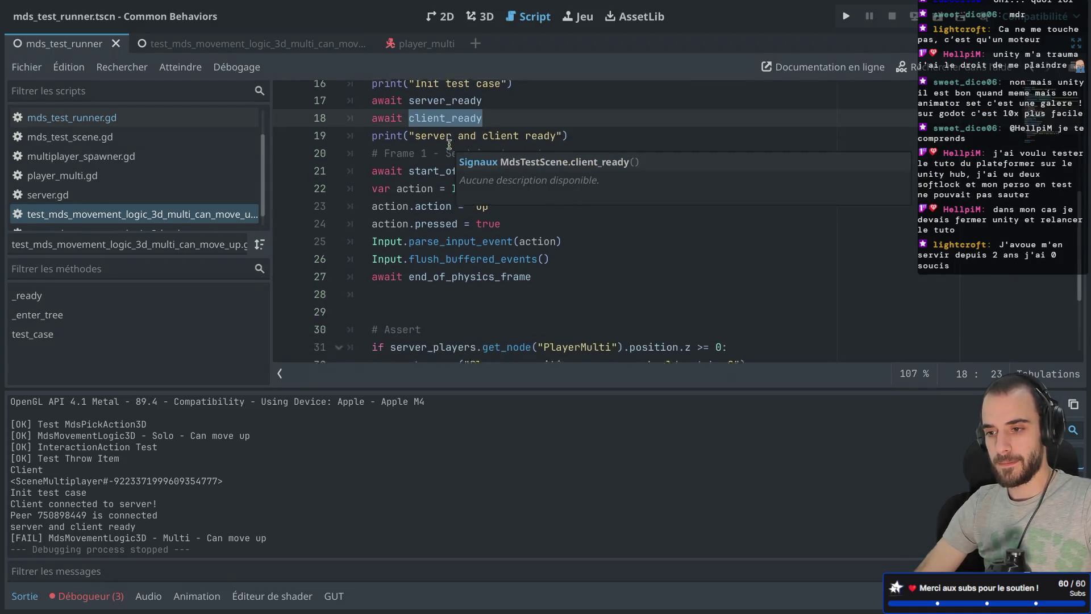
{"action": "double_click", "coordinate": [431, 158]}
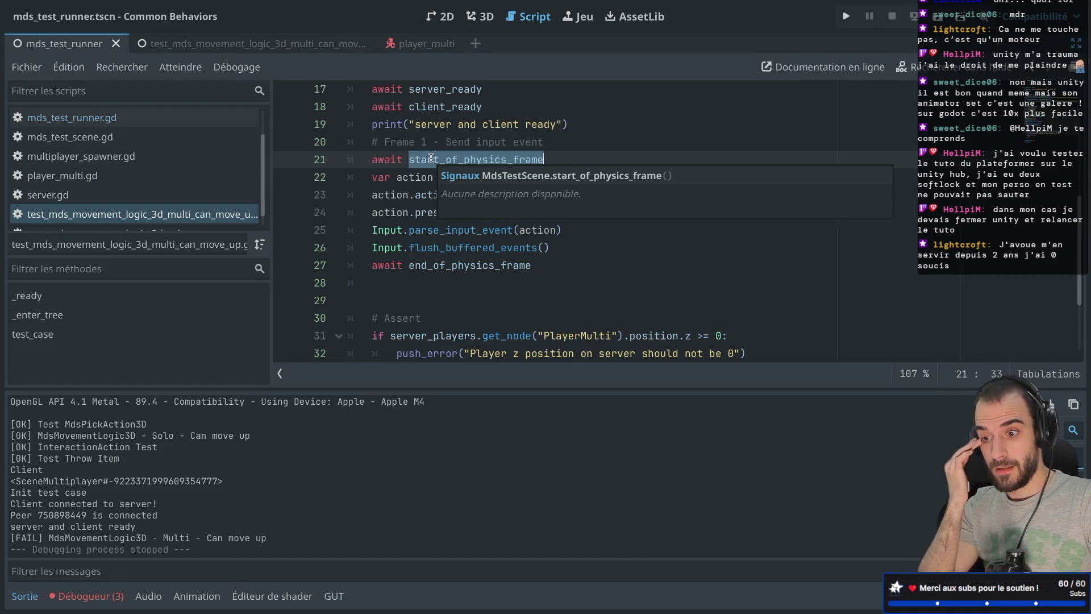
{"action": "double_click", "coordinate": [460, 265]}
{"action": "scroll", "coordinate": [495, 222], "scroll_direction": "down", "scroll_amount": 2}
Remove the blank line above # Assert and review InputEventAction and PlayerMulti in the test.
{"action": "left_click", "coordinate": [465, 223]}
{"action": "key", "text": "BackSpace"}
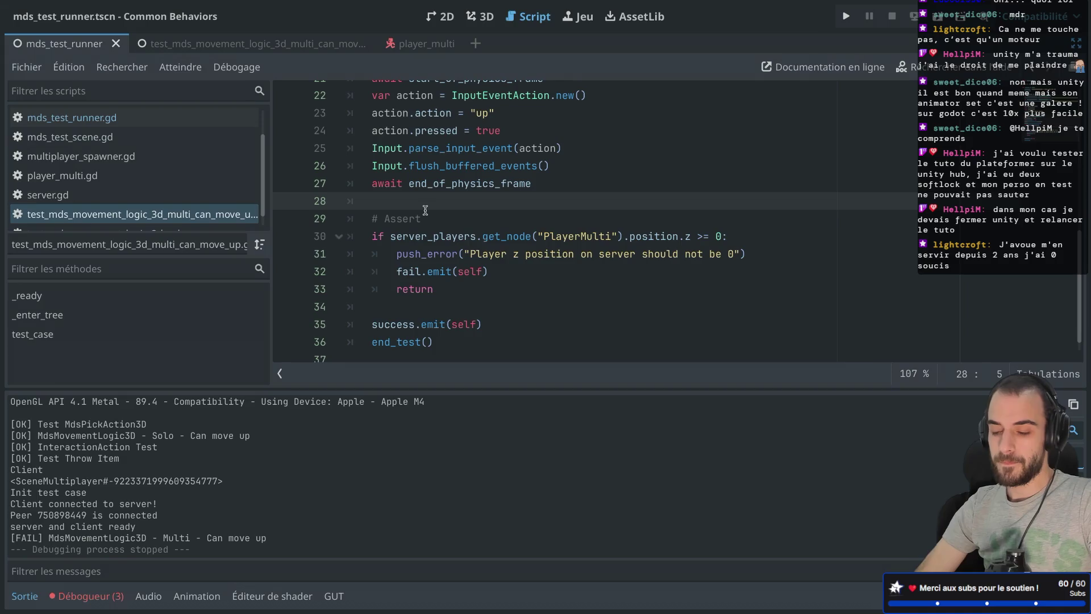
{"action": "scroll", "coordinate": [426, 211], "scroll_direction": "up", "scroll_amount": 2}
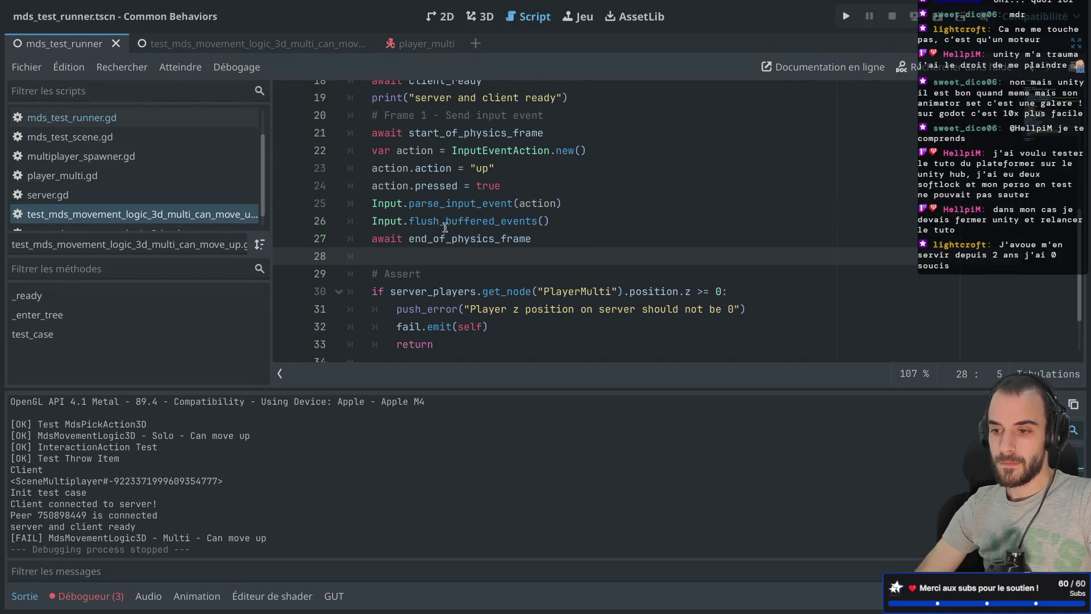
{"action": "double_click", "coordinate": [444, 233]}
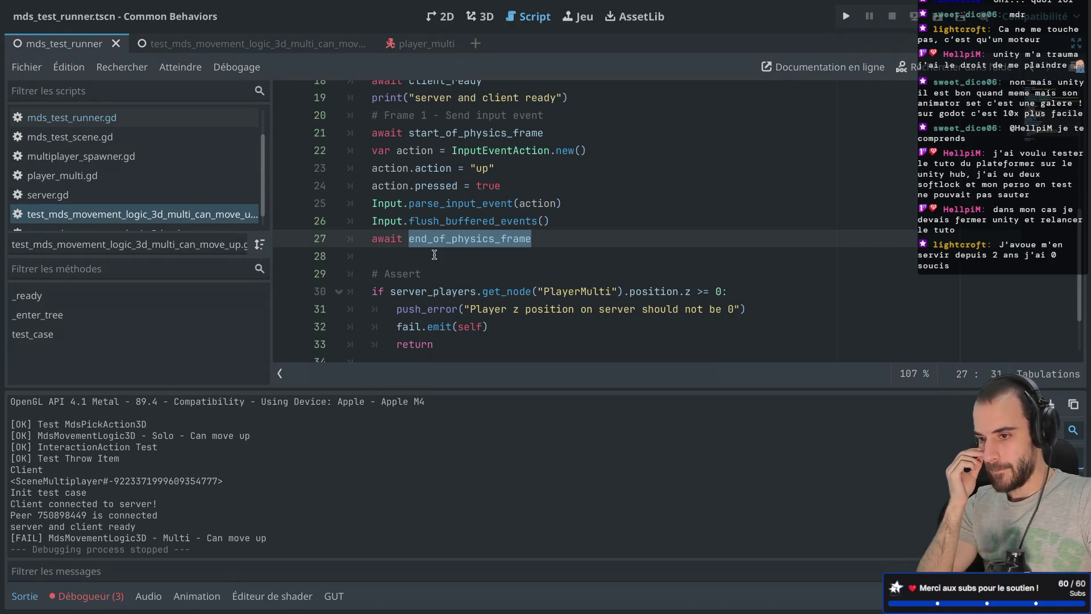
{"action": "left_click_drag", "start_coordinate": [452, 151], "coordinate": [536, 155]}
{"action": "scroll", "coordinate": [455, 148], "scroll_direction": "down", "scroll_amount": 1}
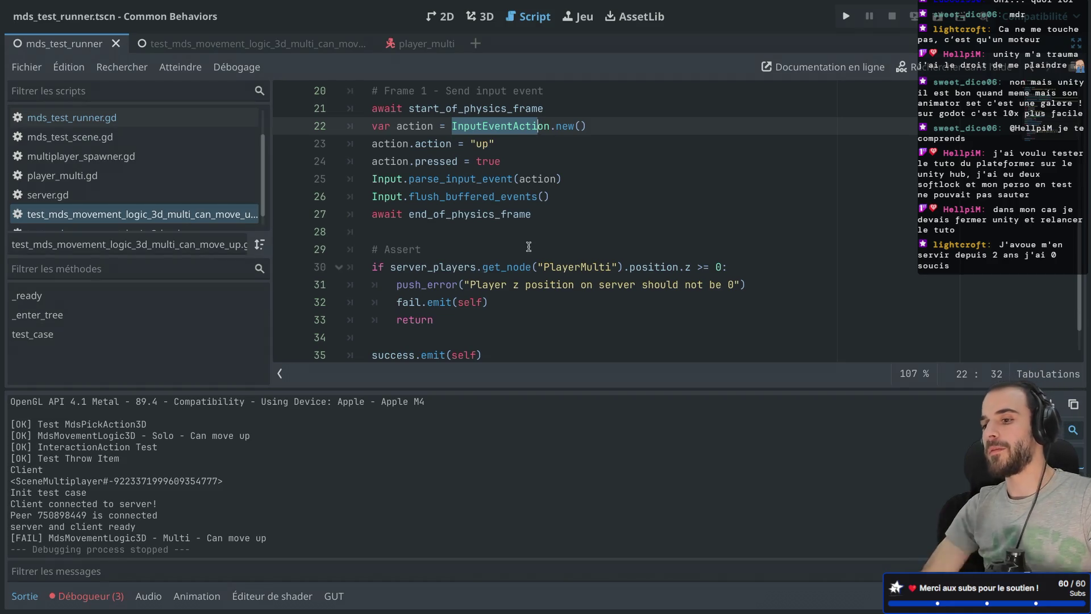
{"action": "double_click", "coordinate": [559, 267]}
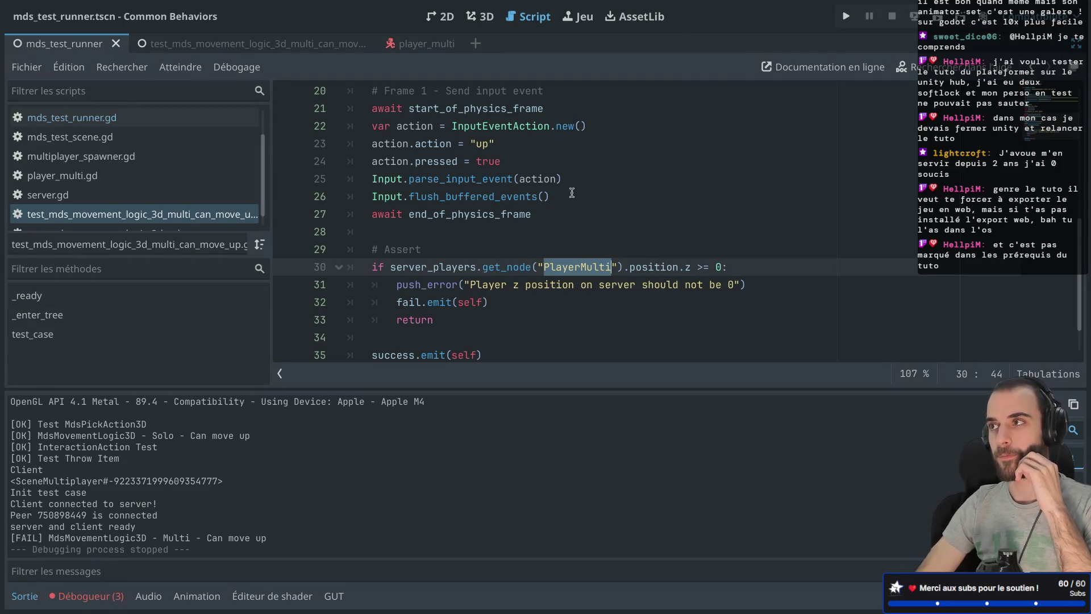
Exit distraction-free mode so the docks show MdsTestRunner with its five test scenes.
{"action": "left_click", "coordinate": [582, 182]}
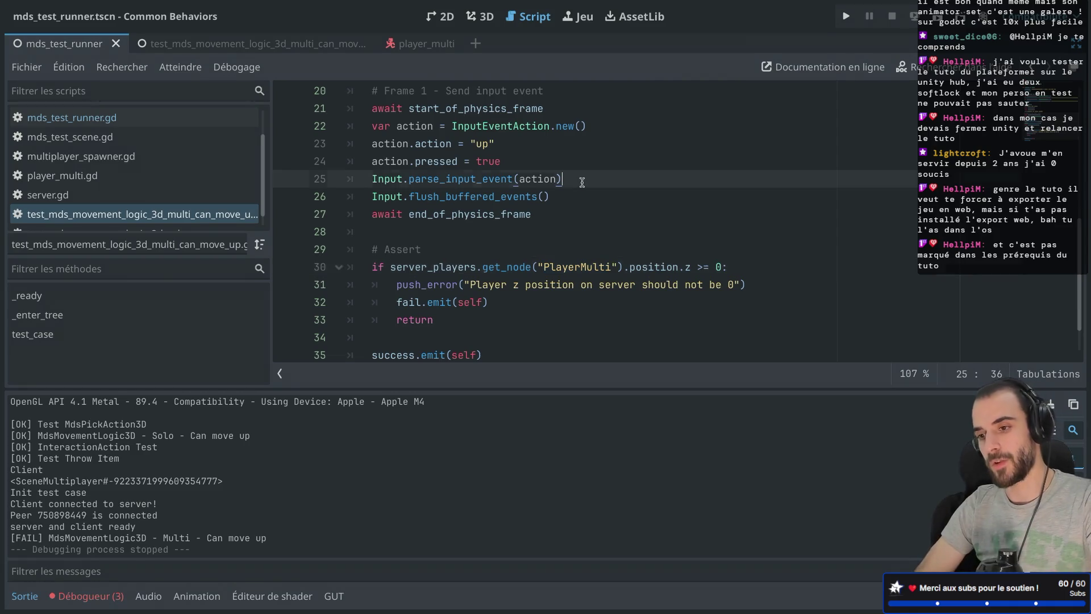
{"action": "key", "text": "ctrl+super+d"}
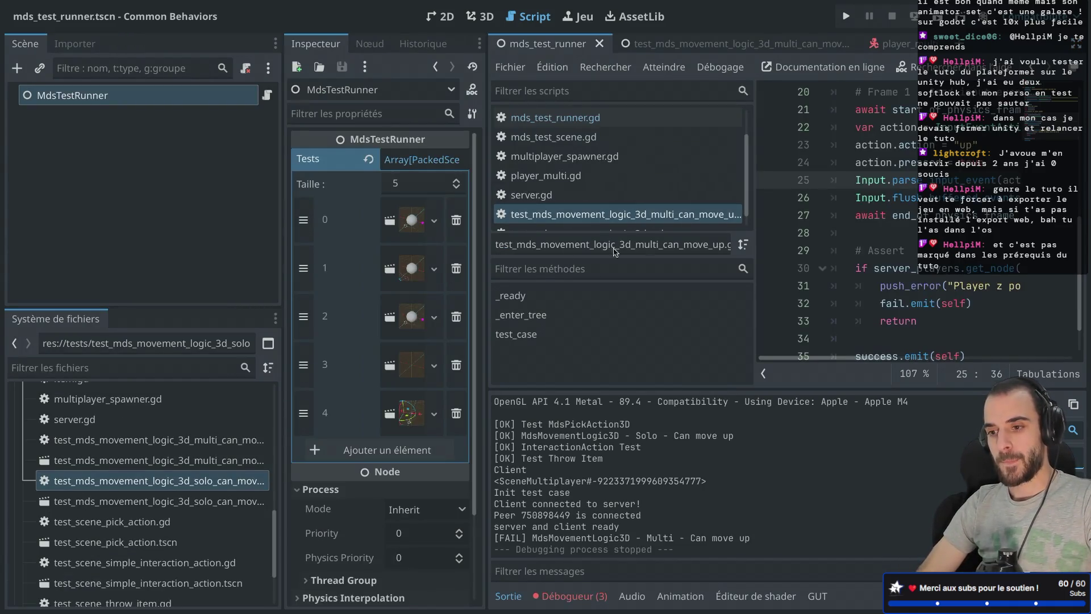
Switch to the multi can-move-up scene and open the multiplayer_spawner.gd script.
{"action": "left_click", "coordinate": [679, 46]}
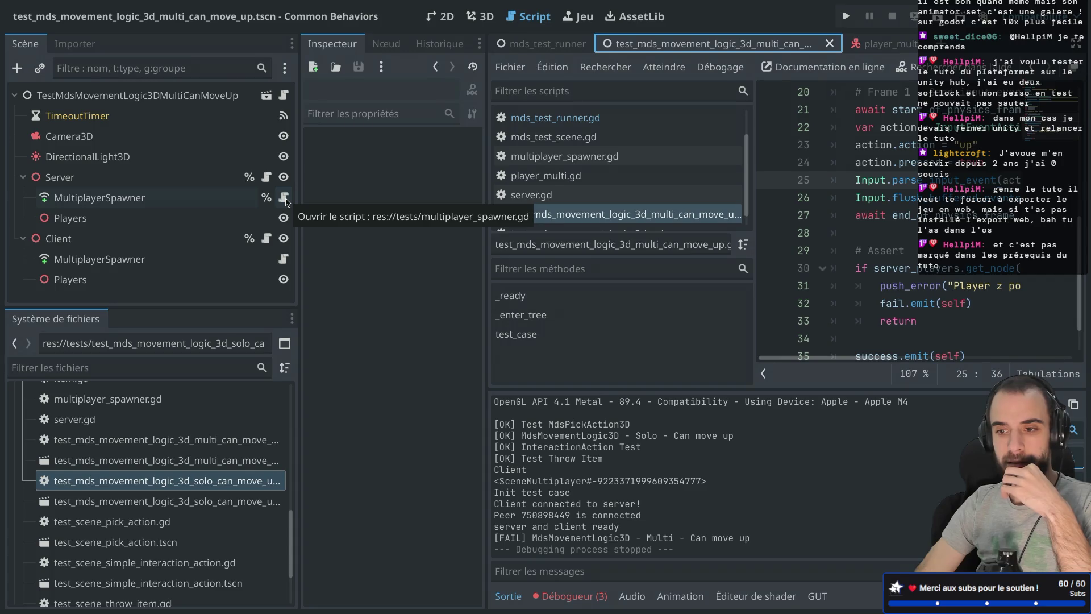
{"action": "left_click", "coordinate": [285, 199]}
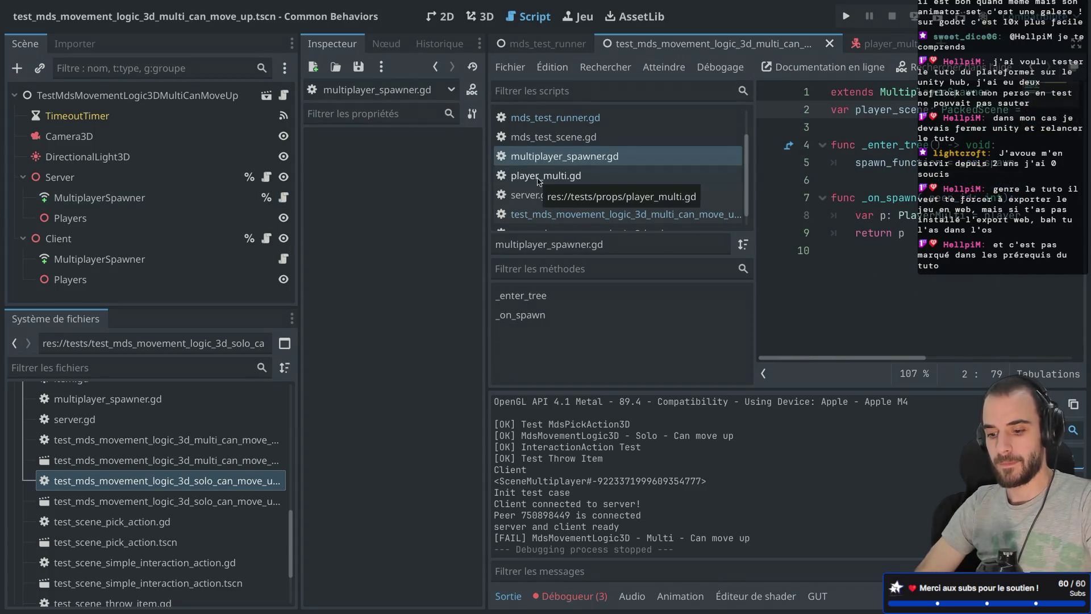
{"action": "key", "text": "ctrl+shift+F11"}
{"action": "key", "text": "ctrl+shift+F11"}
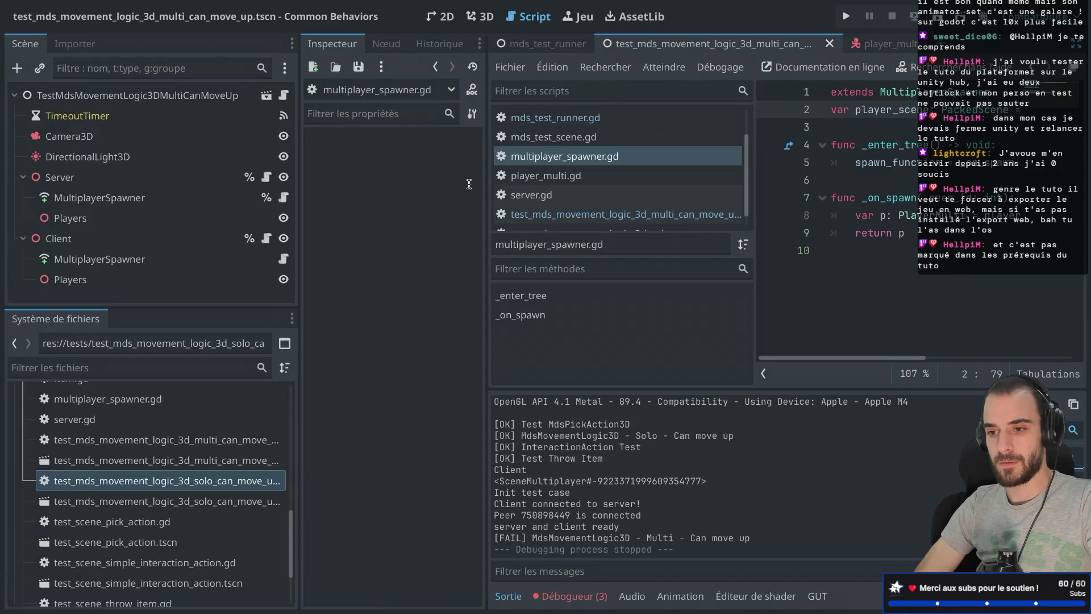
Connect MultiplayerSpawner's spawned(node: Node) signal with Server as receiver and open the new handler.
{"action": "left_click", "coordinate": [208, 205]}
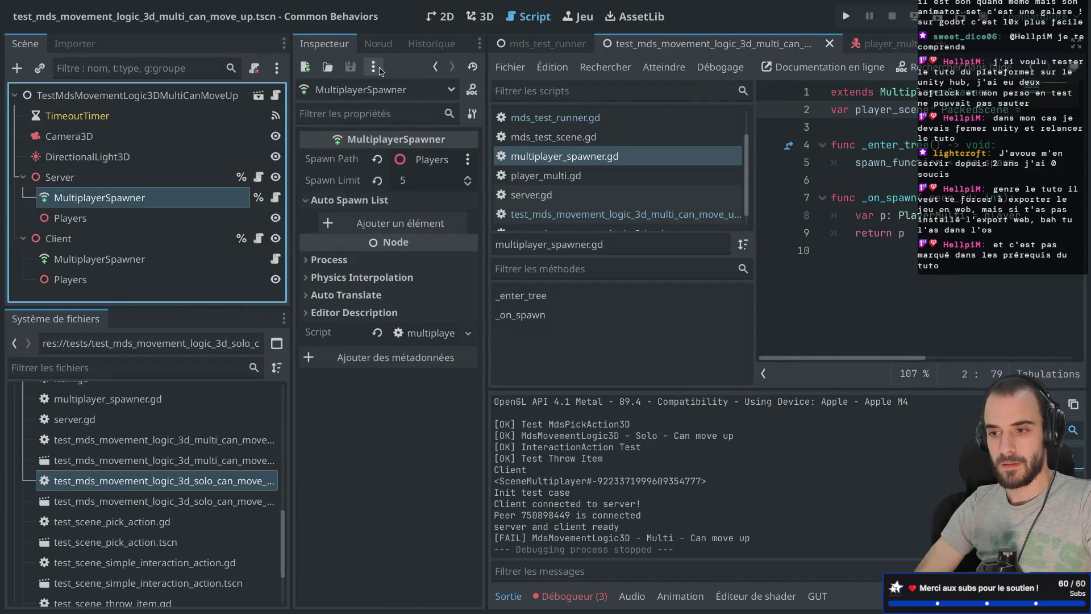
{"action": "left_click", "coordinate": [379, 44]}
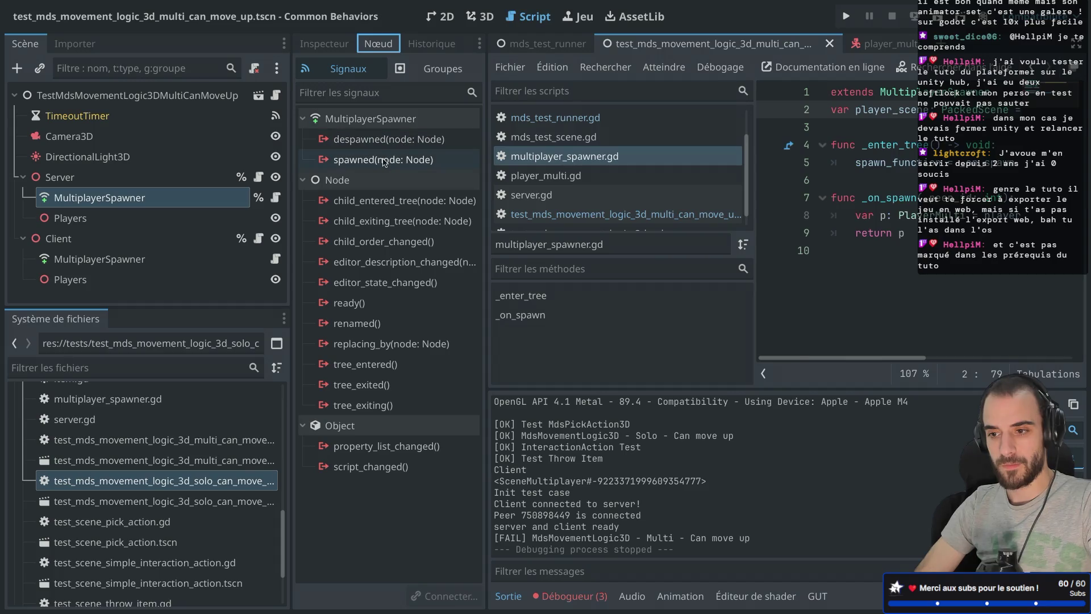
{"action": "mouse_move", "coordinate": [384, 162]}
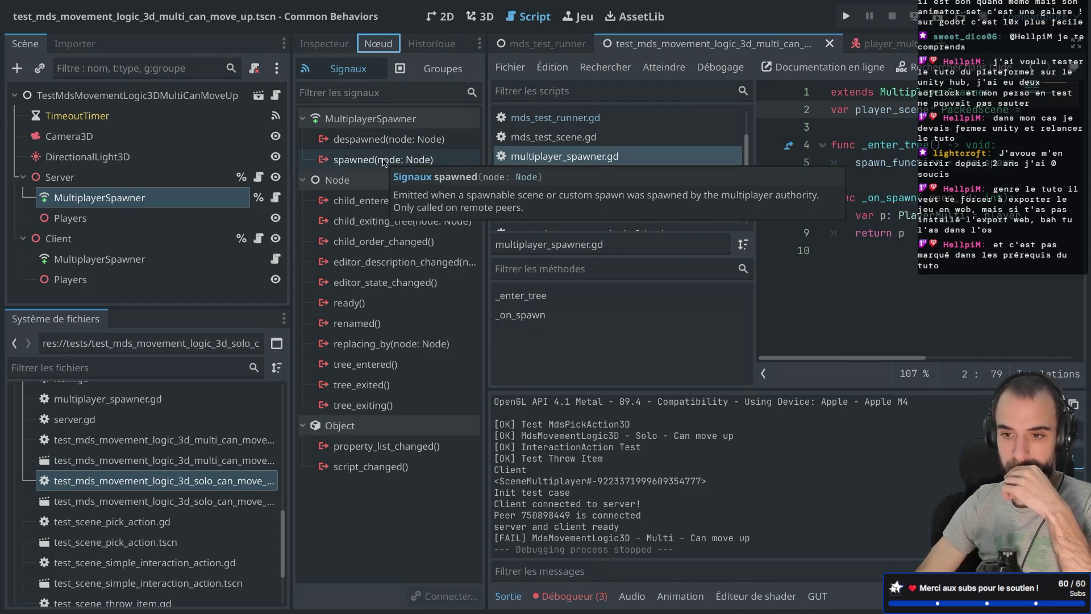
{"action": "left_click", "coordinate": [384, 160]}
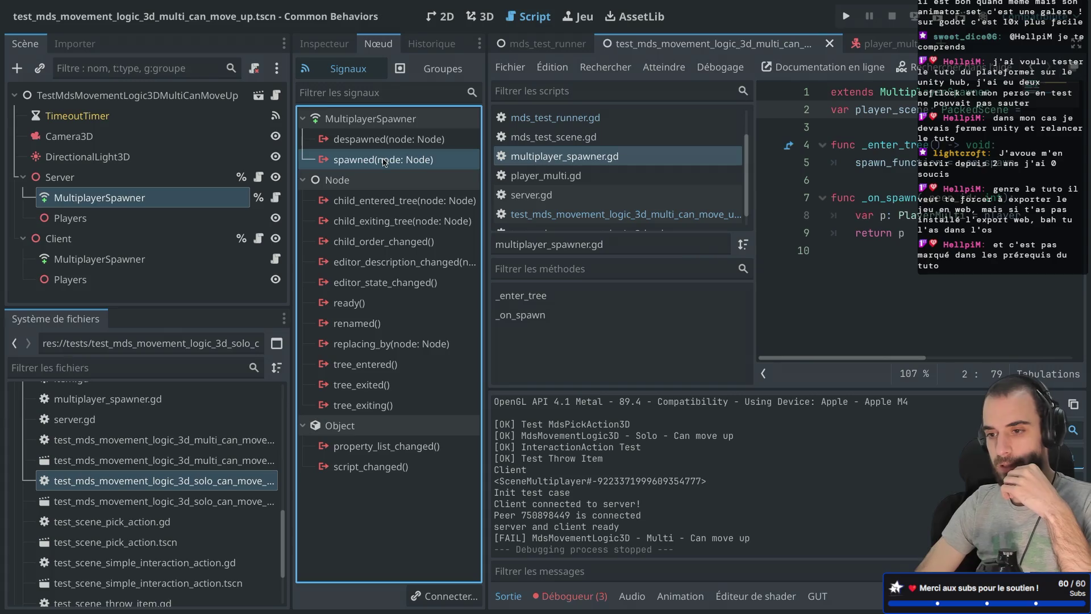
{"action": "double_click", "coordinate": [384, 161]}
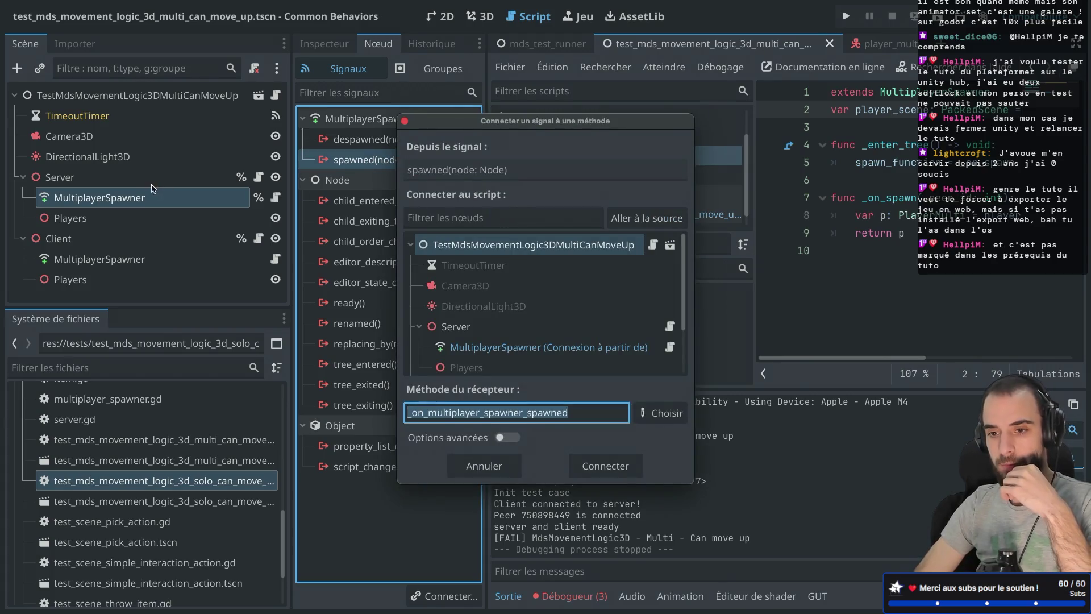
{"action": "scroll", "coordinate": [500, 273], "scroll_direction": "down", "scroll_amount": 3}
{"action": "left_click", "coordinate": [503, 264]}
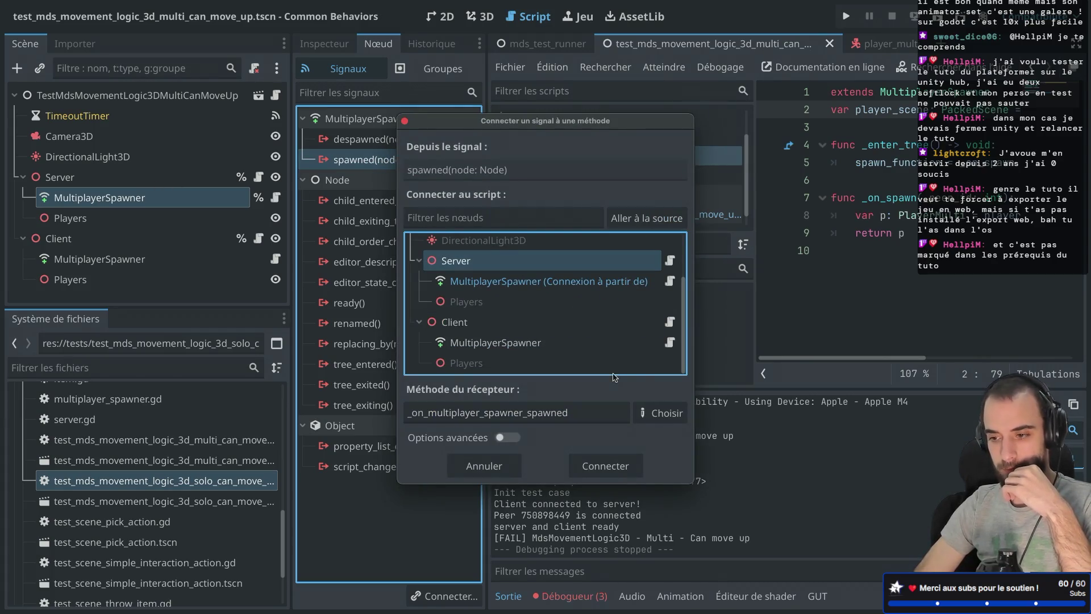
{"action": "left_click", "coordinate": [614, 463]}
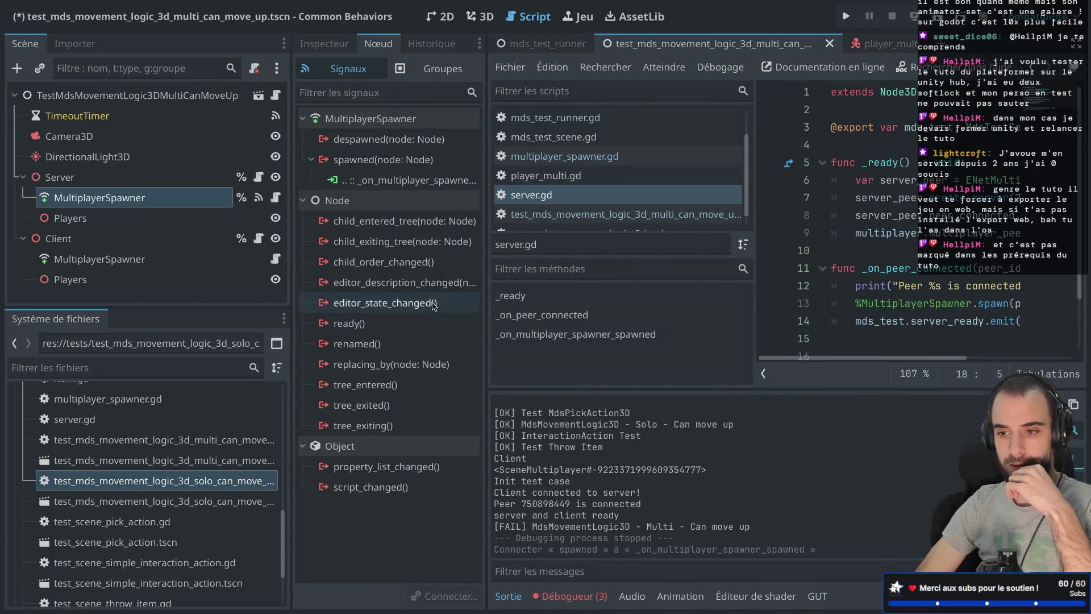
{"action": "left_click", "coordinate": [259, 178]}
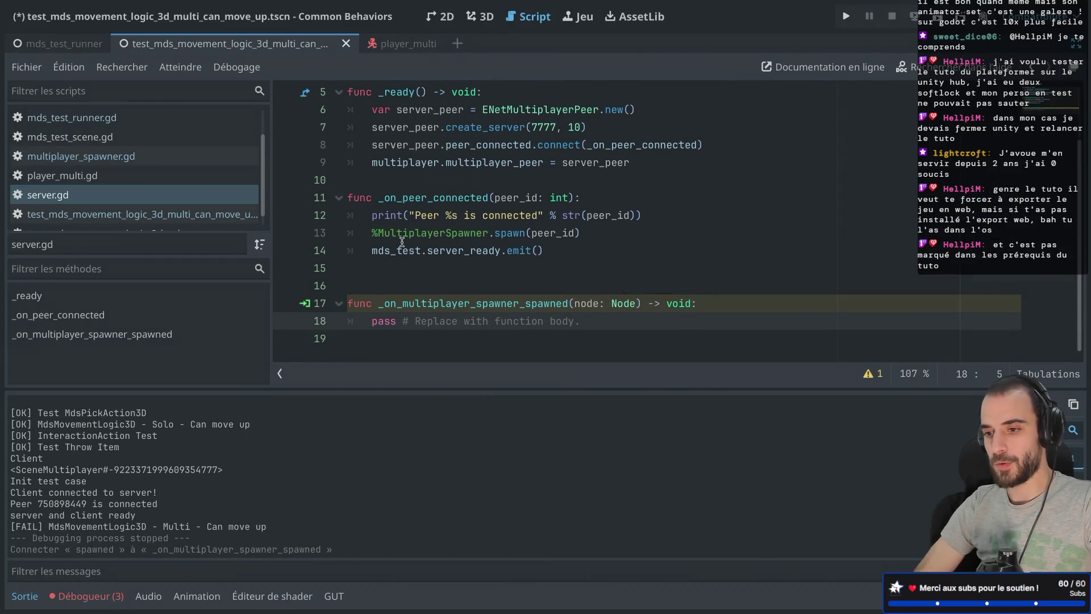
Move mds_test.server_ready.emit() from _on_peer_connected into _on_multiplayer_spawner_spawned, tidy blank lines, and save.
{"action": "left_click", "coordinate": [373, 251]}
{"action": "left_click_drag", "start_coordinate": [374, 253], "coordinate": [592, 244]}
{"action": "key", "text": "ctrl+c"}
{"action": "key", "text": "BackSpace"}
{"action": "left_click", "coordinate": [714, 311]}
{"action": "key", "text": "Return"}
{"action": "key", "text": "ctrl+v"}
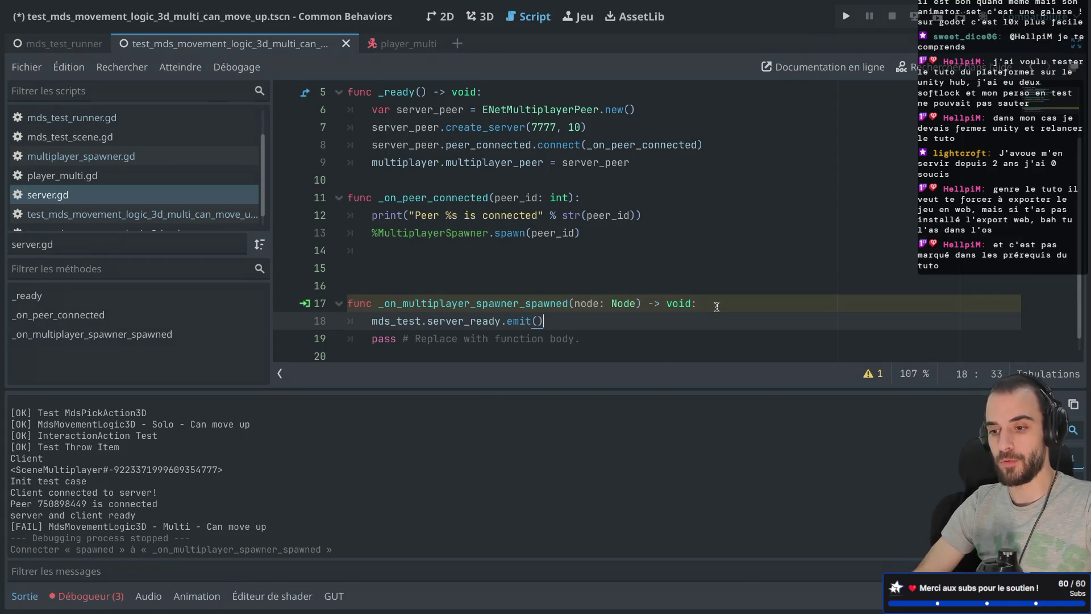
{"action": "left_click_drag", "start_coordinate": [367, 320], "coordinate": [604, 317]}
{"action": "left_click", "coordinate": [422, 264]}
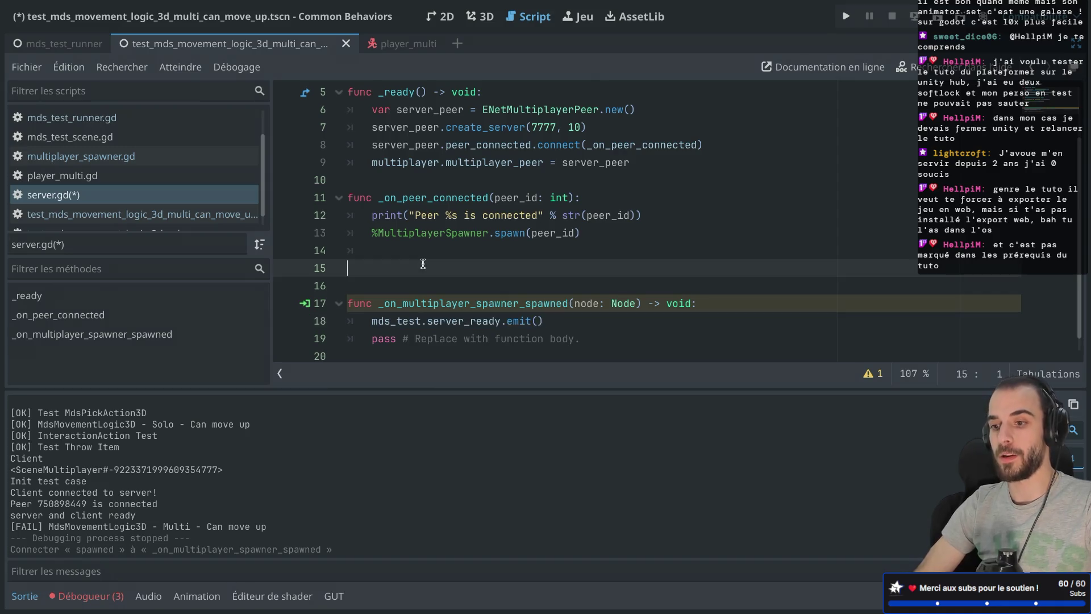
{"action": "key", "text": "BackSpace"}
{"action": "key", "text": "BackSpace"}
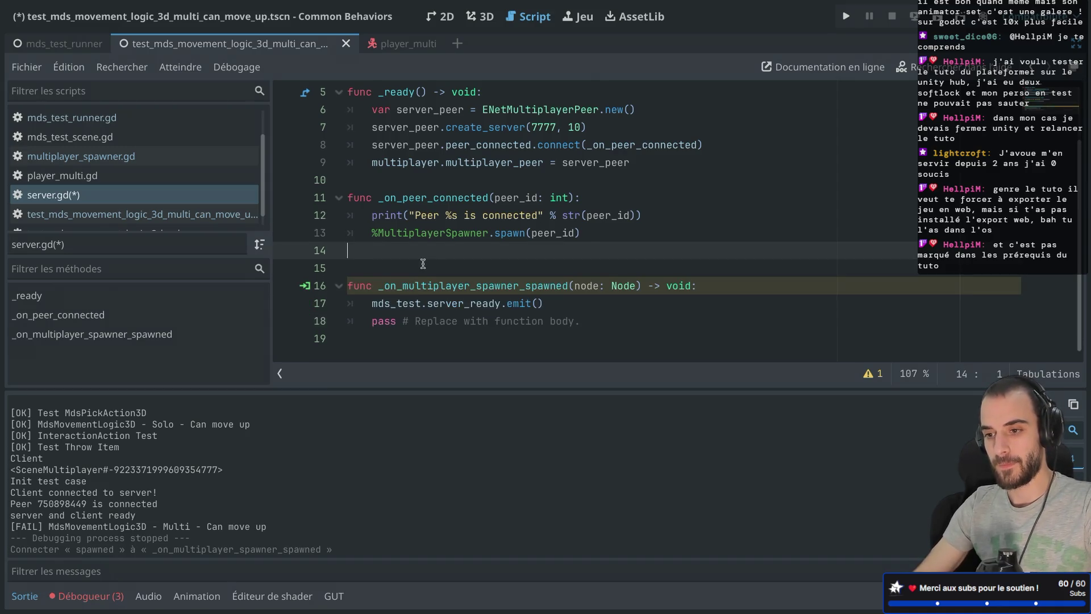
{"action": "key", "text": "BackSpace"}
{"action": "key", "text": "ctrl+s"}
Delete the placeholder pass in the spawned handler, save, and rename its node parameter to _node.
{"action": "left_click_drag", "start_coordinate": [379, 198], "coordinate": [533, 197]}
{"action": "left_click_drag", "start_coordinate": [366, 232], "coordinate": [568, 233]}
{"action": "left_click", "coordinate": [369, 276]}
{"action": "left_click_drag", "start_coordinate": [370, 276], "coordinate": [474, 286]}
{"action": "left_click", "coordinate": [428, 303]}
{"action": "left_click_drag", "start_coordinate": [367, 306], "coordinate": [579, 308]}
{"action": "key", "text": "BackSpace"}
{"action": "key", "text": "BackSpace"}
{"action": "key", "text": "ctrl+s"}
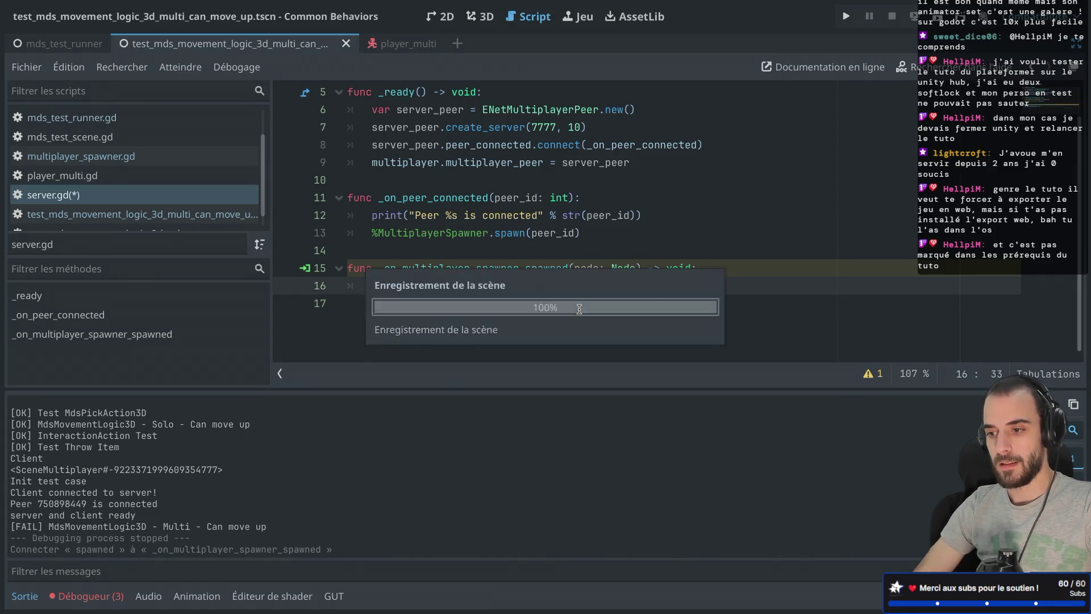
{"action": "left_click", "coordinate": [575, 268]}
{"action": "type", "text": "_"}
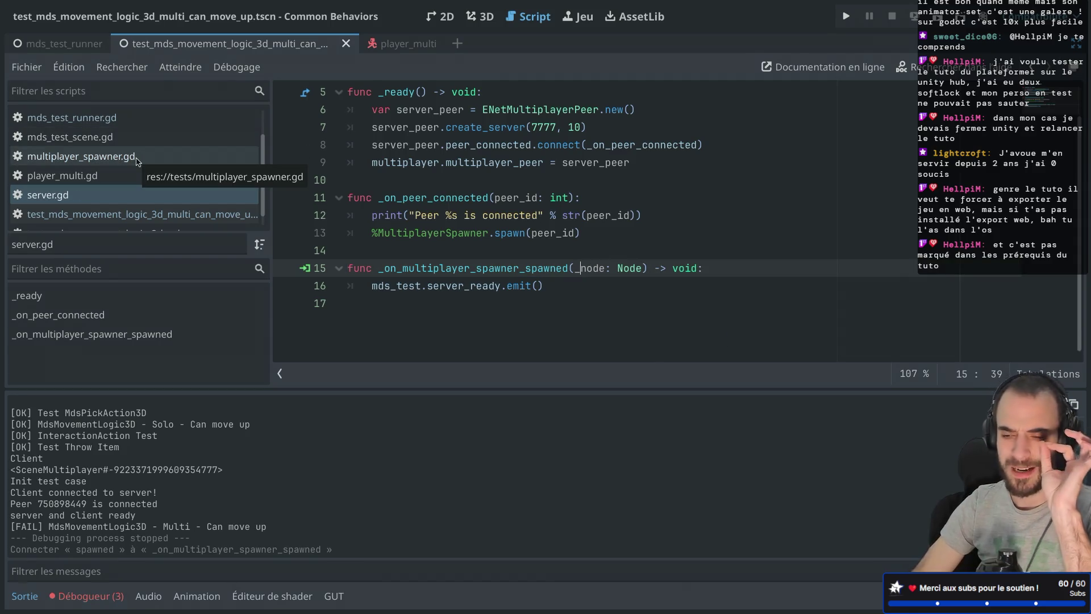
Review the multi can-move-up test script's server/client waits and input code, then run the project.
{"action": "scroll", "coordinate": [137, 161], "scroll_direction": "down", "scroll_amount": 1}
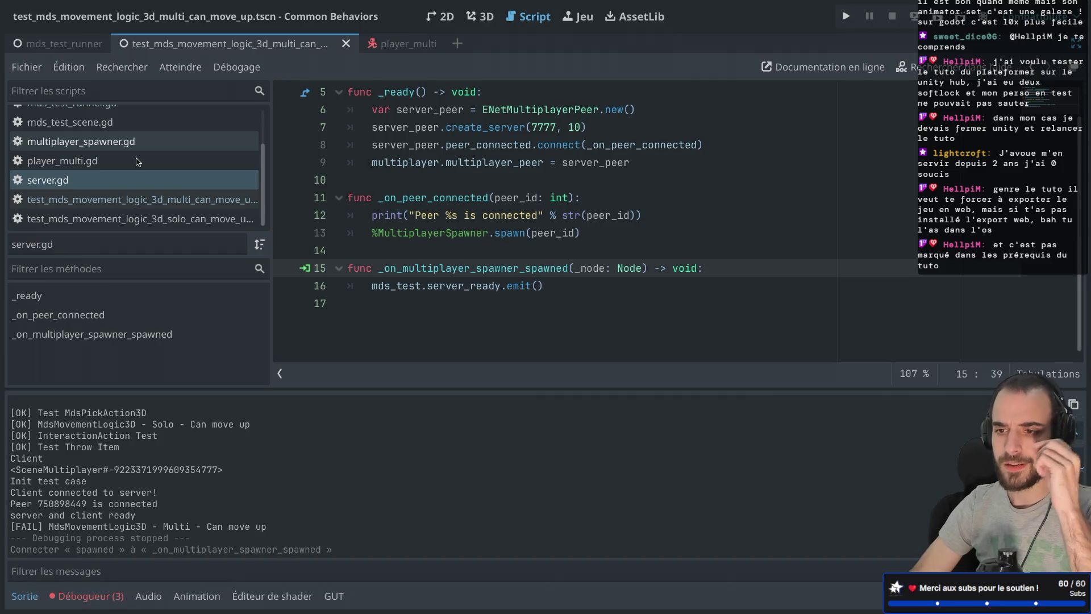
{"action": "left_click", "coordinate": [143, 203]}
{"action": "scroll", "coordinate": [440, 158], "scroll_direction": "up", "scroll_amount": 3}
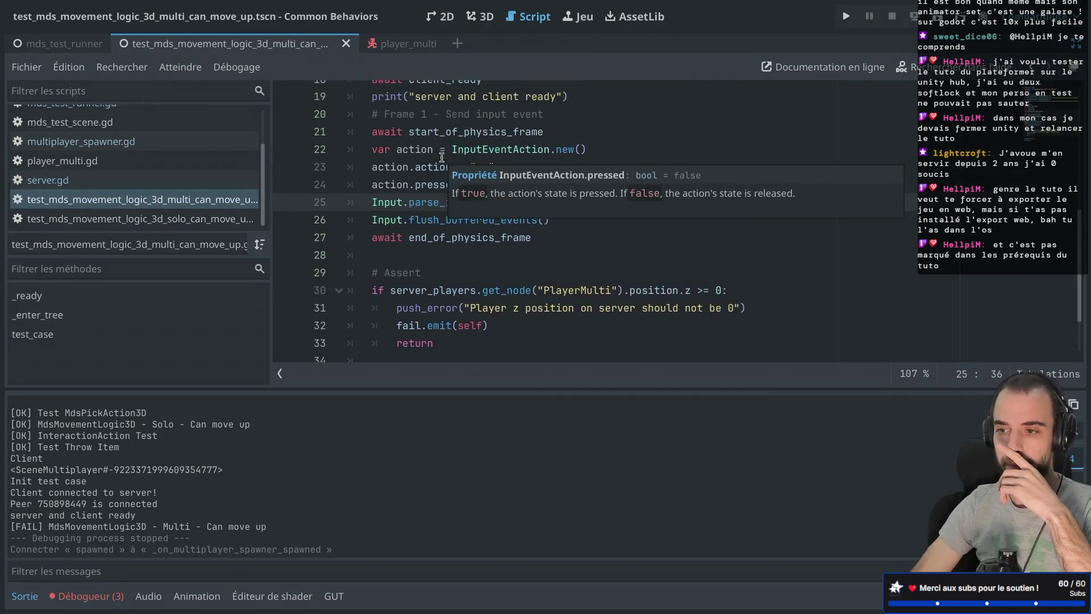
{"action": "left_click_drag", "start_coordinate": [372, 135], "coordinate": [434, 187]}
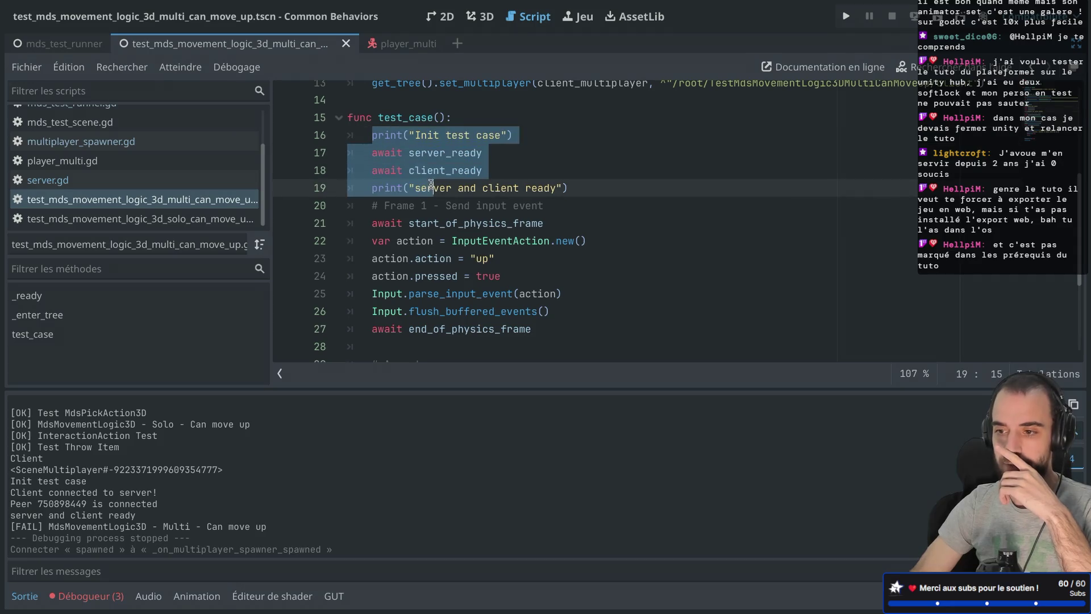
{"action": "scroll", "coordinate": [421, 162], "scroll_direction": "down", "scroll_amount": 2}
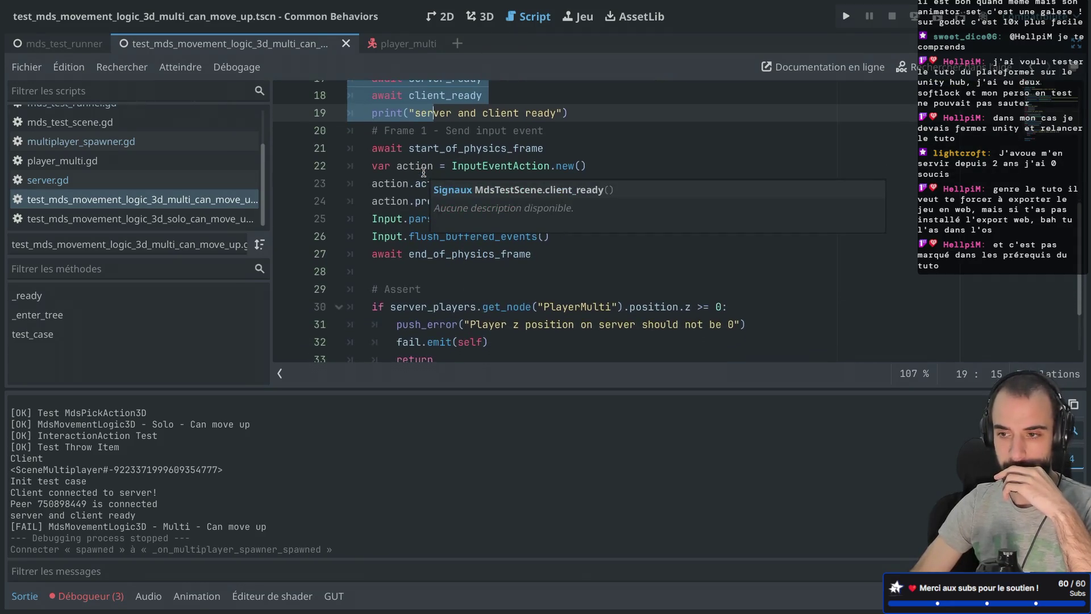
{"action": "left_click", "coordinate": [395, 236]}
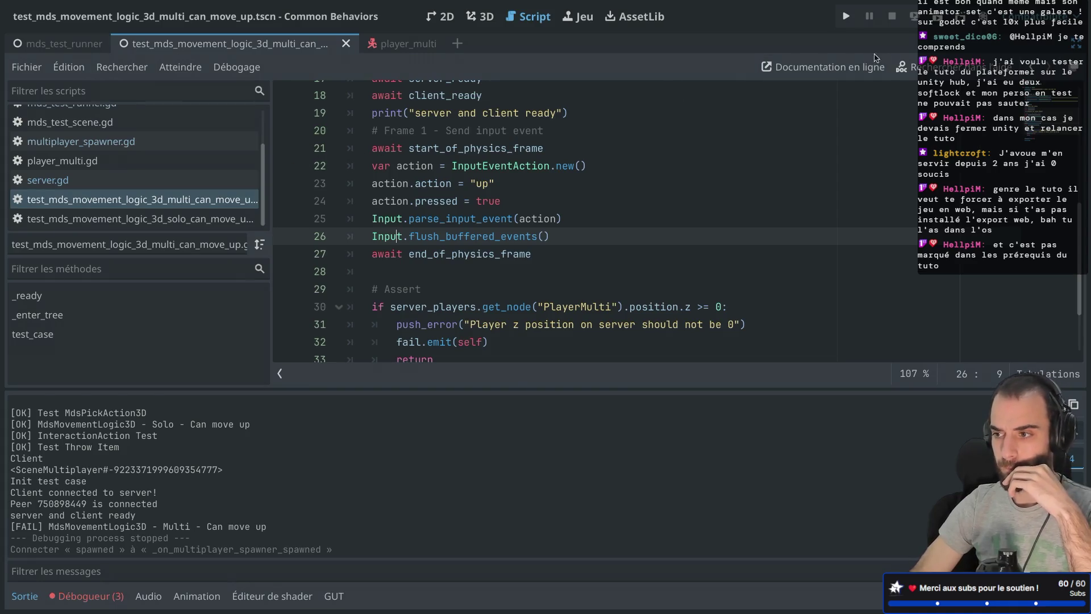
{"action": "left_click", "coordinate": [935, 17]}
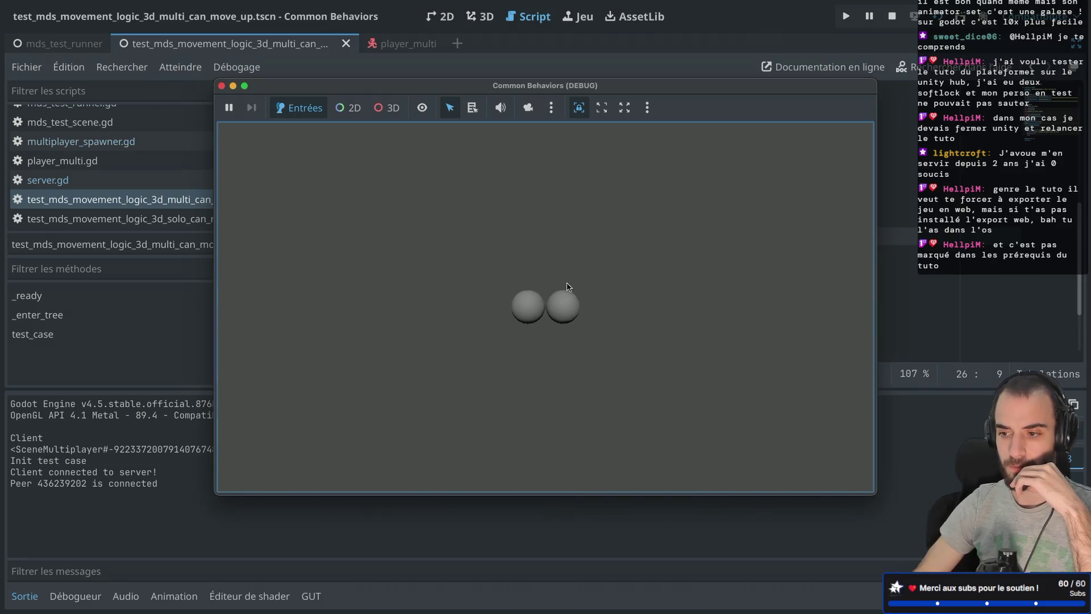
Stop the game and rerun the mds_test_runner scene, which still fails Multi - Can move up.
{"action": "left_click", "coordinate": [223, 87]}
{"action": "left_click", "coordinate": [79, 45]}
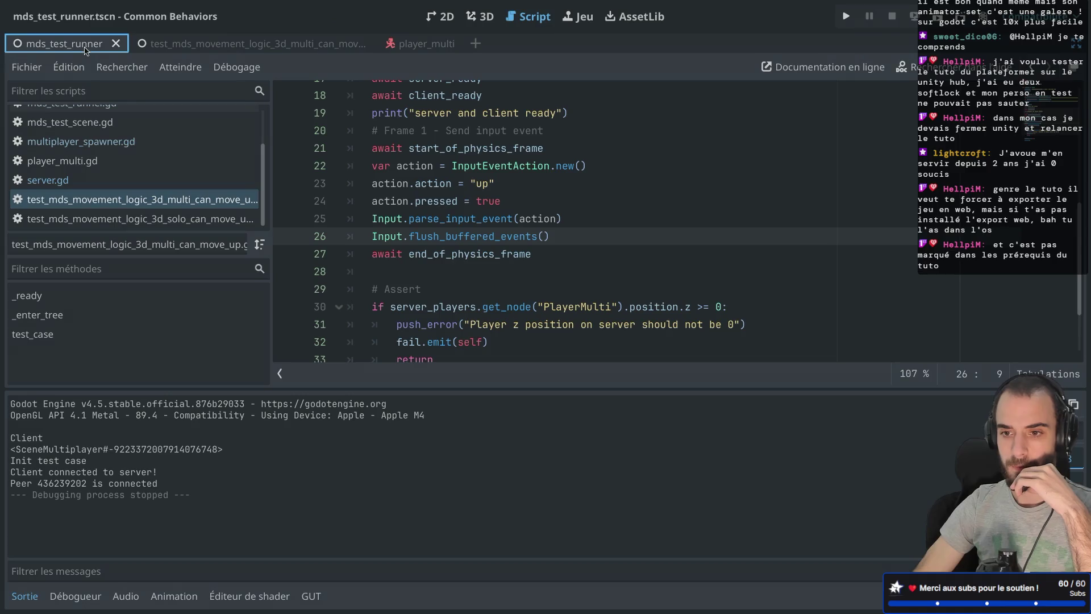
{"action": "left_click", "coordinate": [936, 15]}
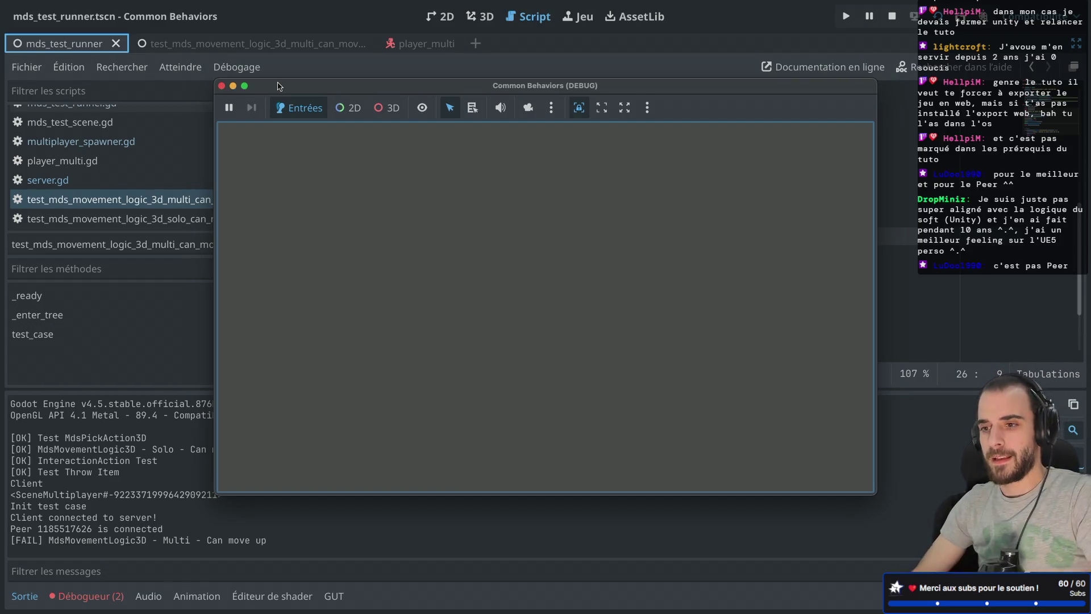
{"action": "left_click", "coordinate": [221, 86]}
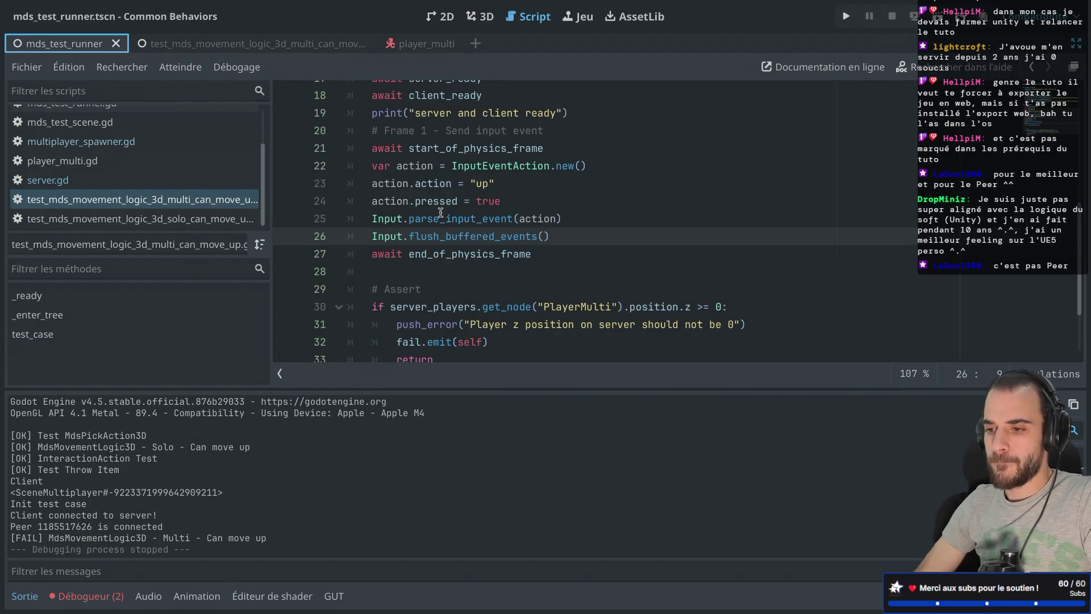
Select the server_ready signal name, restore the docks, and return to the multi can-move-up scene.
{"action": "scroll", "coordinate": [440, 206], "scroll_direction": "up", "scroll_amount": 3}
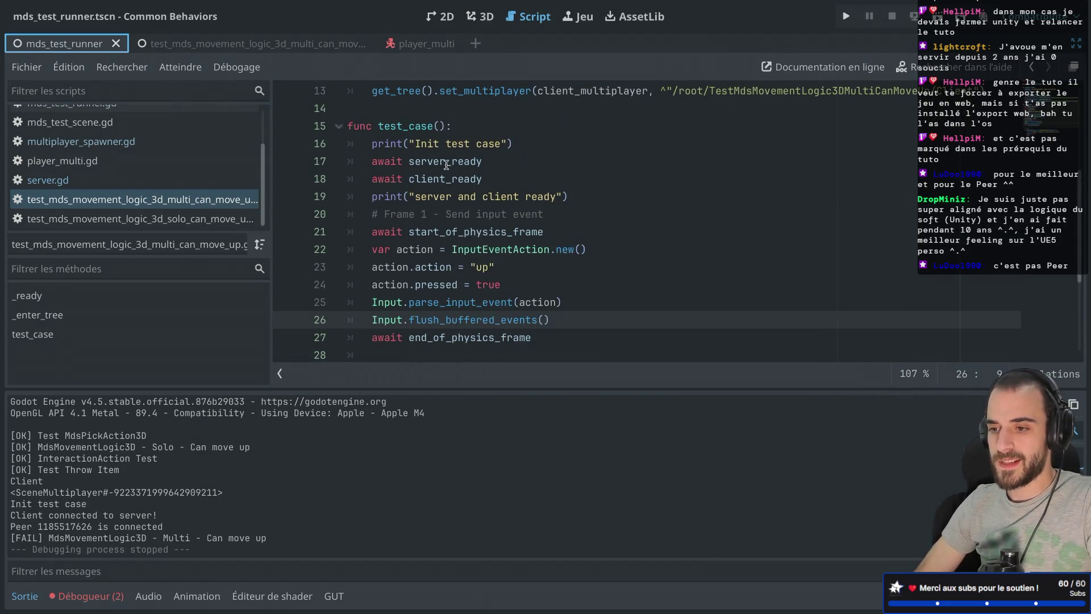
{"action": "double_click", "coordinate": [446, 163]}
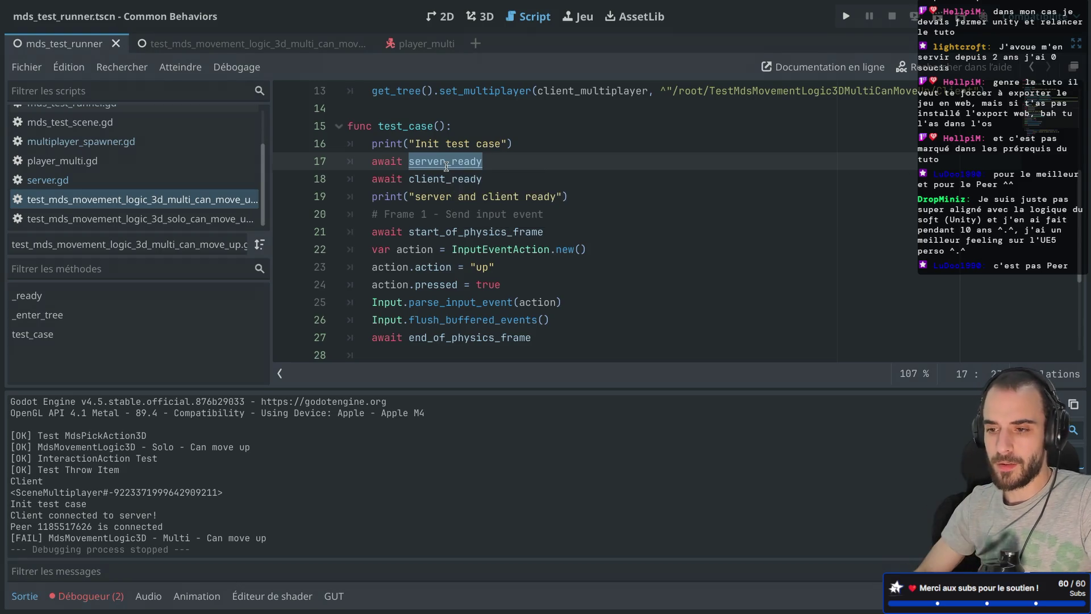
{"action": "key", "text": "ctrl+super+d"}
{"action": "left_click", "coordinate": [673, 47]}
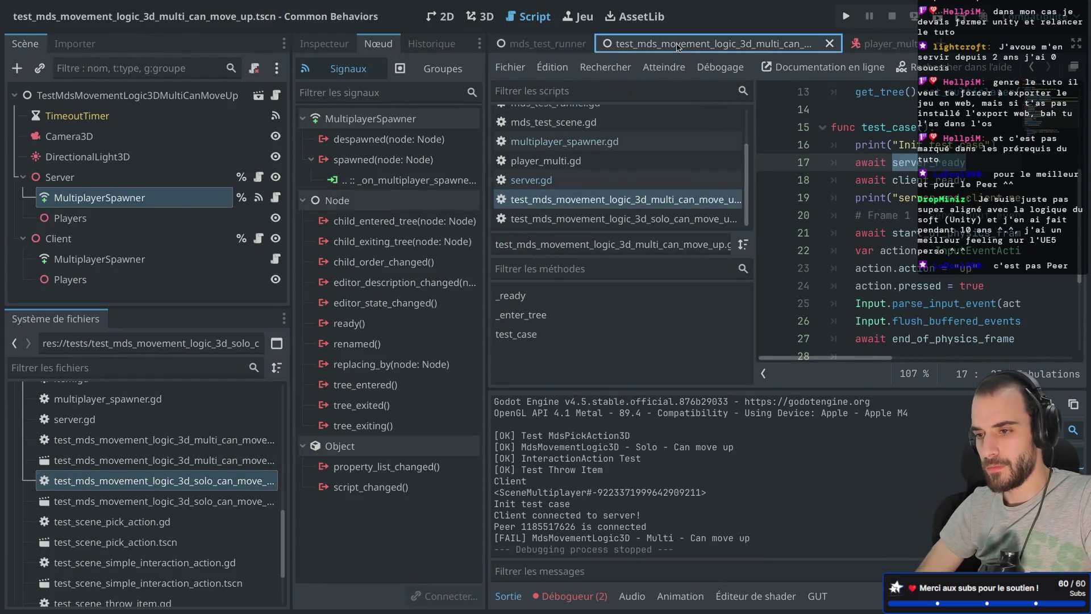
Add print("server spawned player") at the top of server.gd's spawned handler, save, and stop the rerun.
{"action": "left_click", "coordinate": [258, 177]}
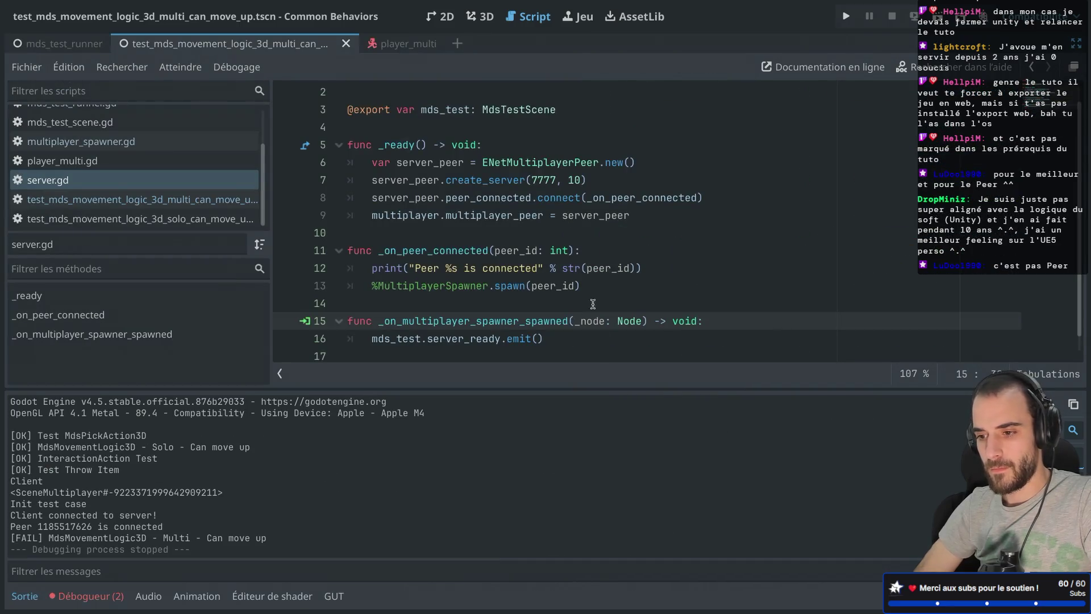
{"action": "left_click", "coordinate": [707, 322]}
{"action": "key", "text": "Return"}
{"action": "type", "text": "print(\"\")"}
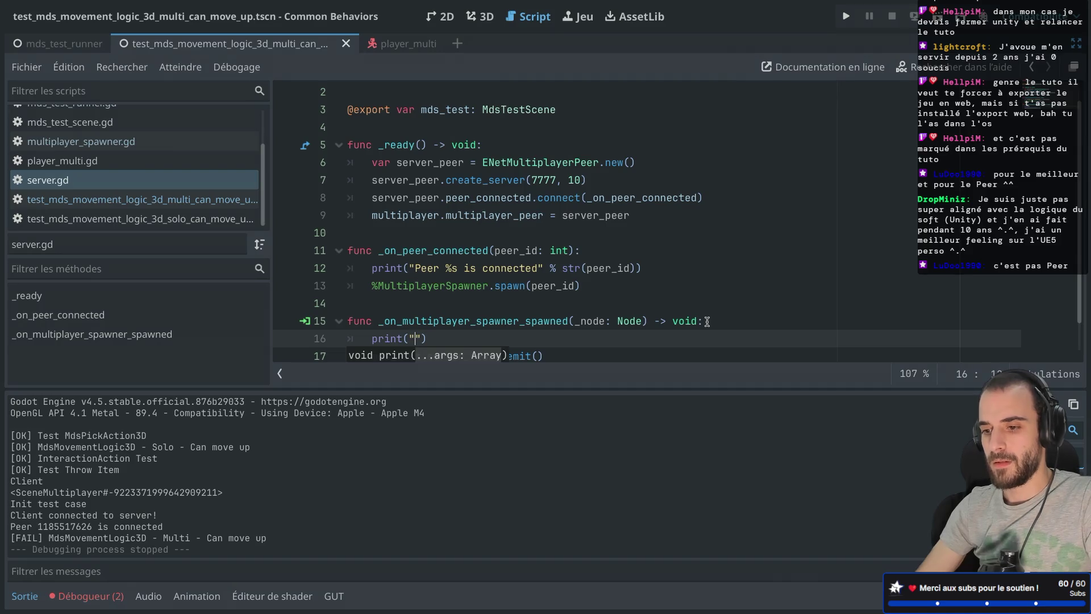
{"action": "type", "text": "server spawned player"}
{"action": "key", "text": "ctrl+s"}
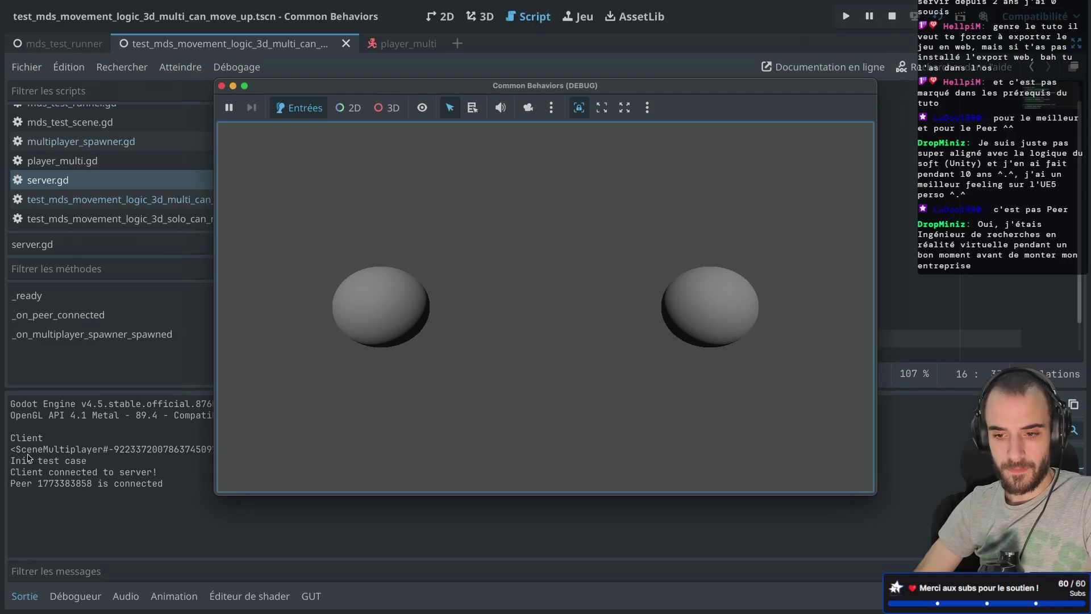
{"action": "left_click", "coordinate": [222, 86]}
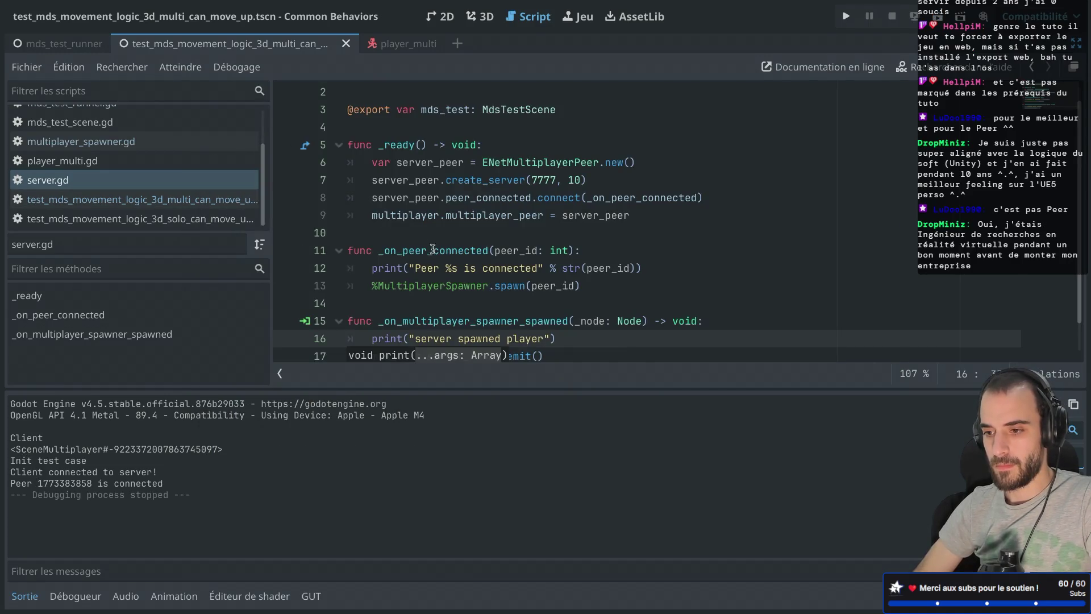
{"action": "left_click", "coordinate": [433, 267]}
{"action": "scroll", "coordinate": [433, 265], "scroll_direction": "down", "scroll_amount": 1}
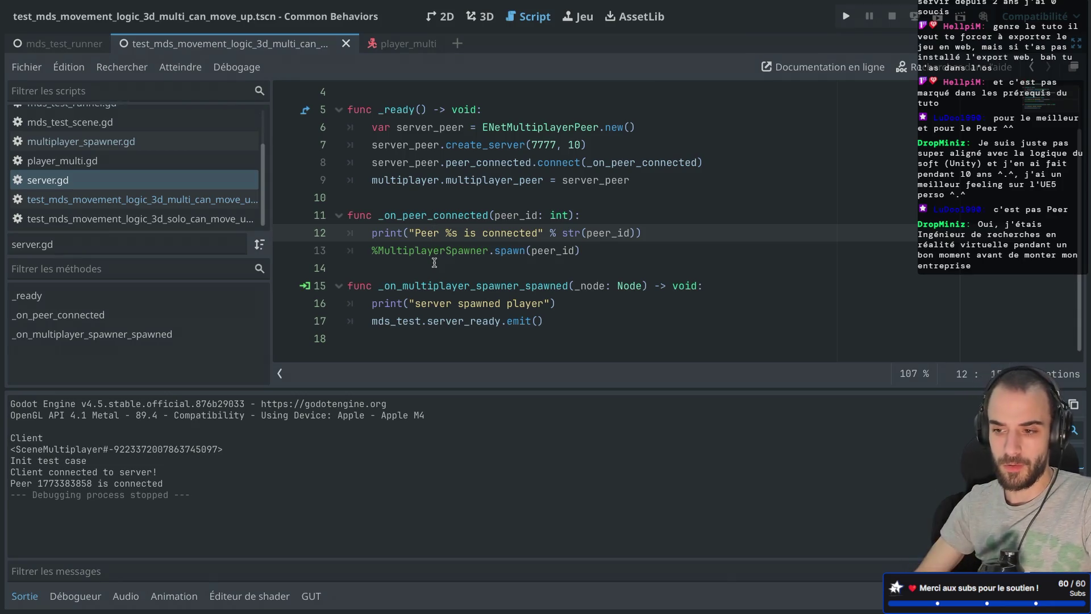
Restore the scene and signal docks and select the Server node to inspect its spawner's connections.
{"action": "left_click", "coordinate": [397, 273]}
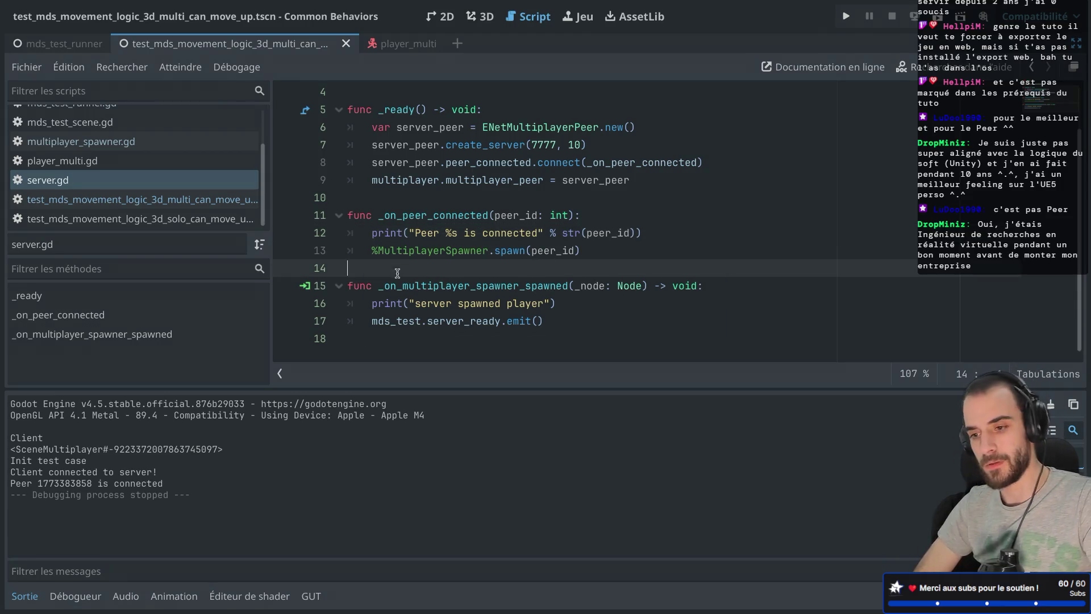
{"action": "key", "text": "Up"}
{"action": "key", "text": "super+ctrl+d"}
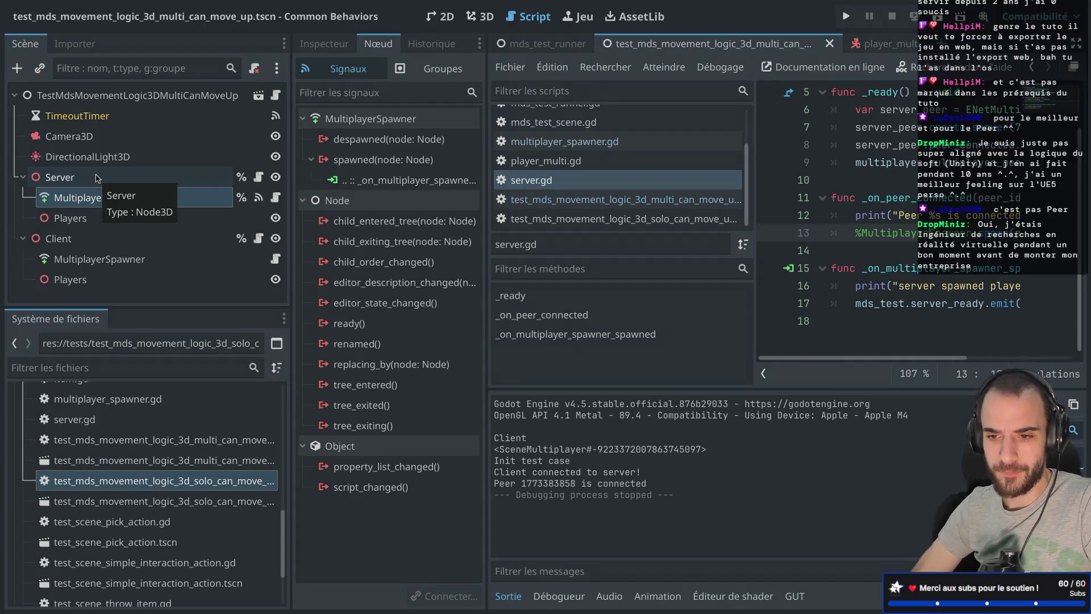
{"action": "left_click", "coordinate": [97, 178]}
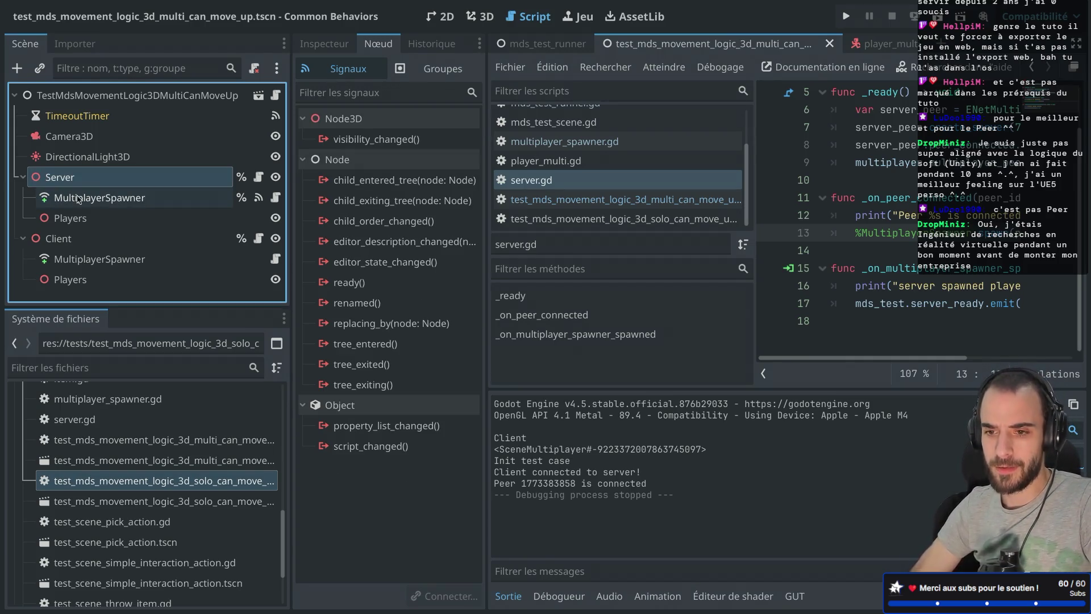
{"action": "left_click", "coordinate": [78, 198]}
{"action": "key", "text": "ctrl+shift+F11"}
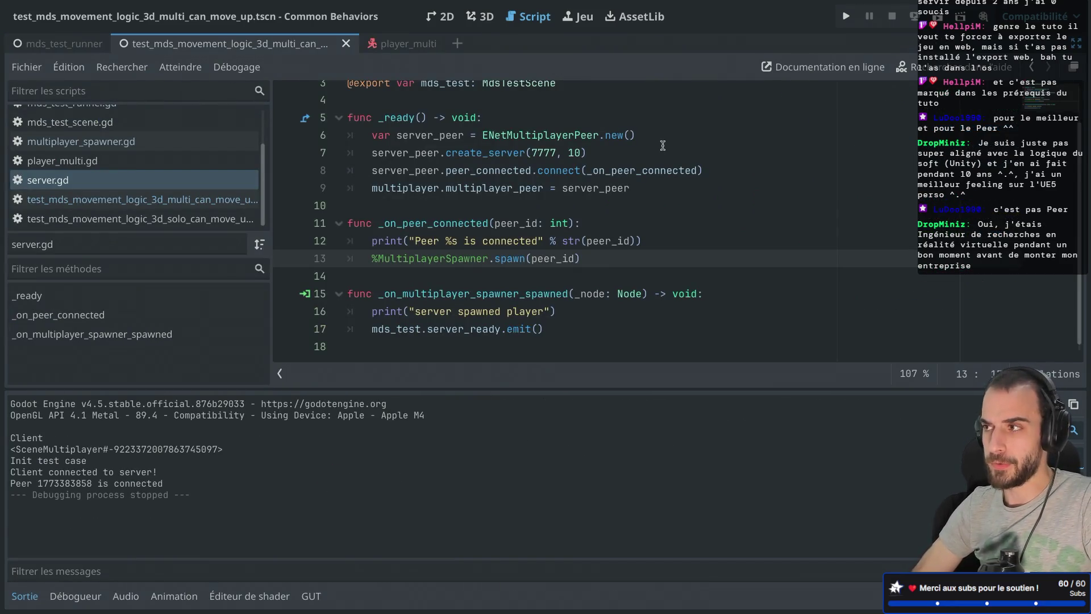
{"action": "key", "text": "ctrl+shift+F11"}
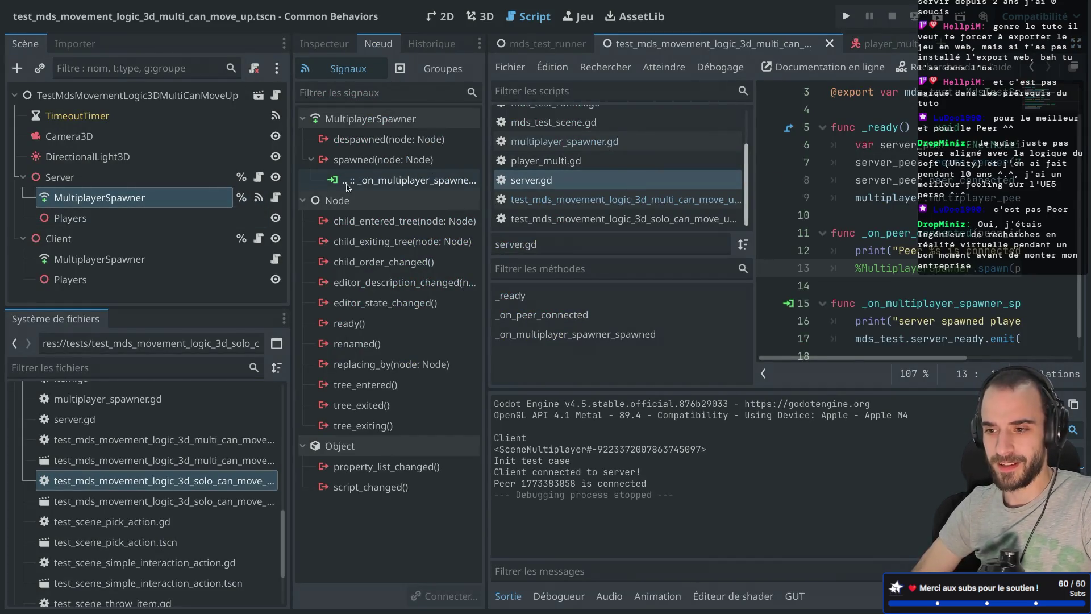
Select the Server's MultiplayerSpawner and bring up the context menu of its spawned(node: Node) signal.
{"action": "mouse_move", "coordinate": [395, 166]}
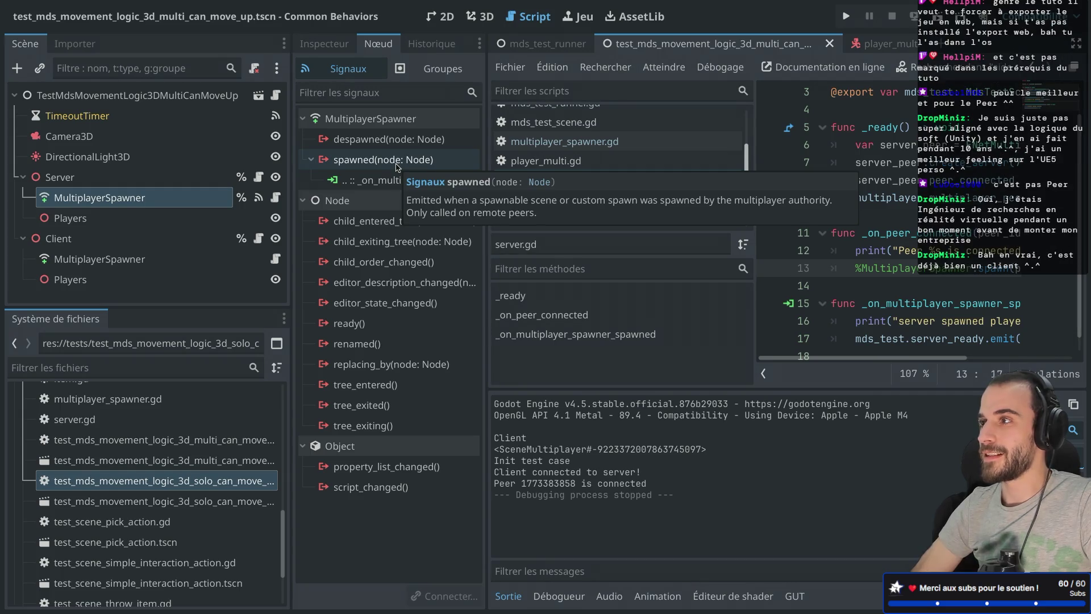
{"action": "left_click", "coordinate": [157, 203]}
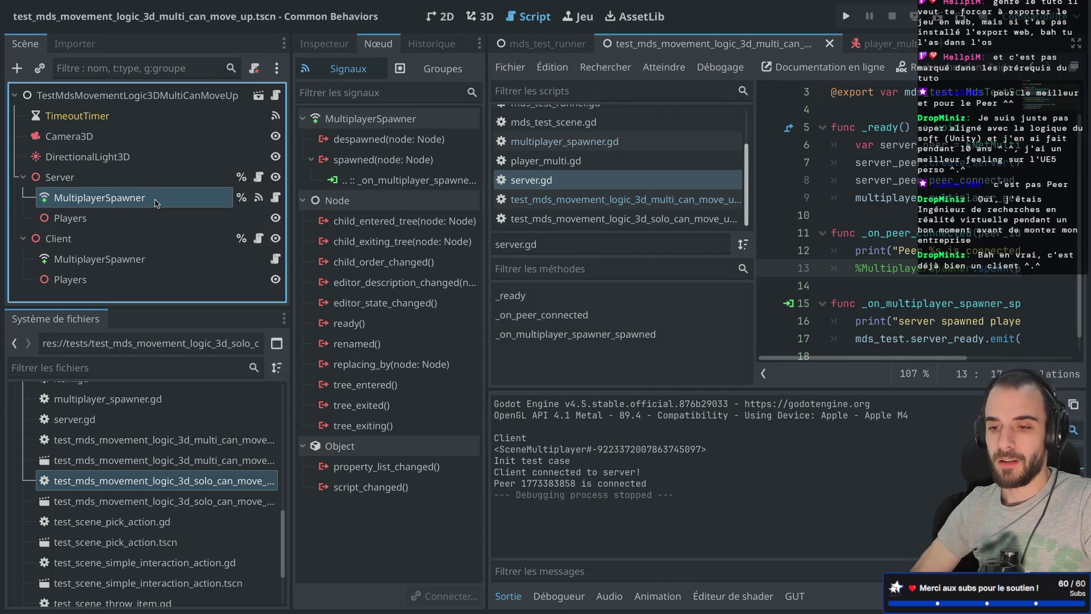
{"action": "left_click", "coordinate": [108, 219]}
{"action": "left_click", "coordinate": [131, 197]}
{"action": "left_click", "coordinate": [385, 179]}
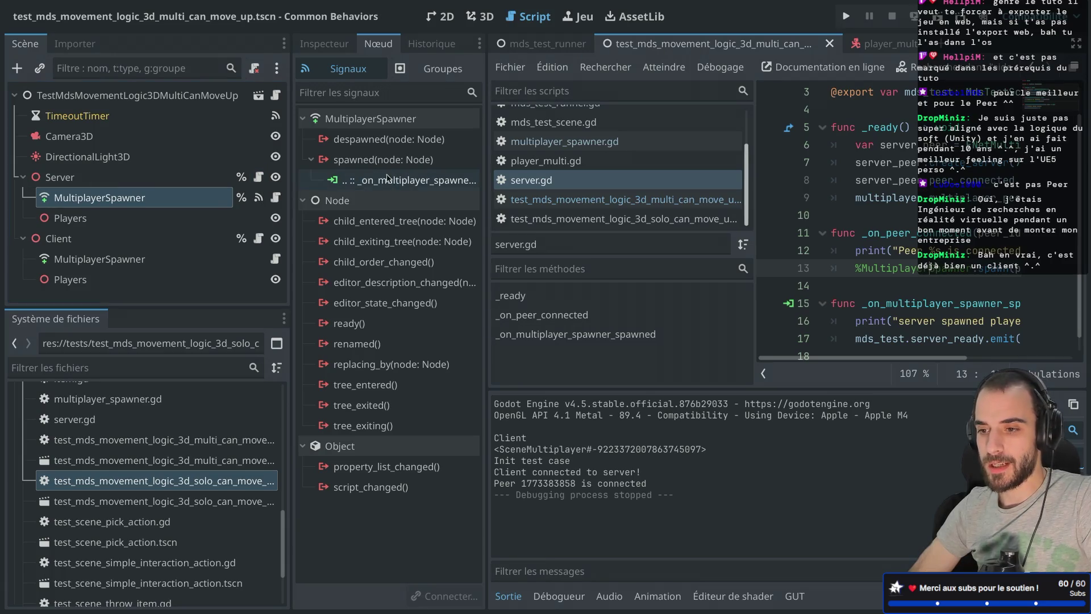
{"action": "key", "text": "ctrl+shift+F11"}
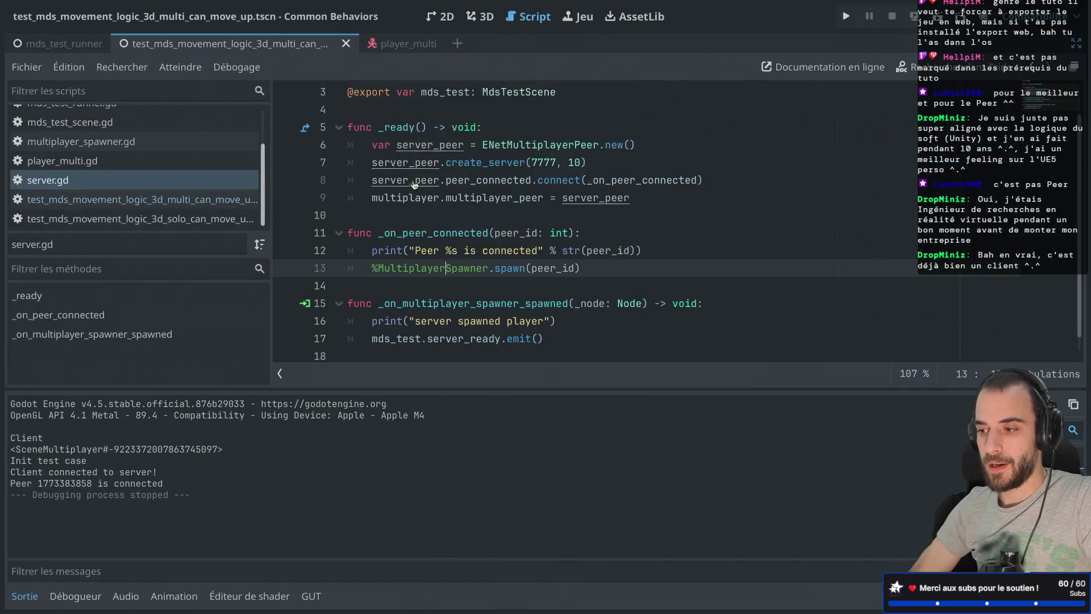
{"action": "scroll", "coordinate": [418, 265], "scroll_direction": "down", "scroll_amount": 1}
{"action": "mouse_move", "coordinate": [417, 261]}
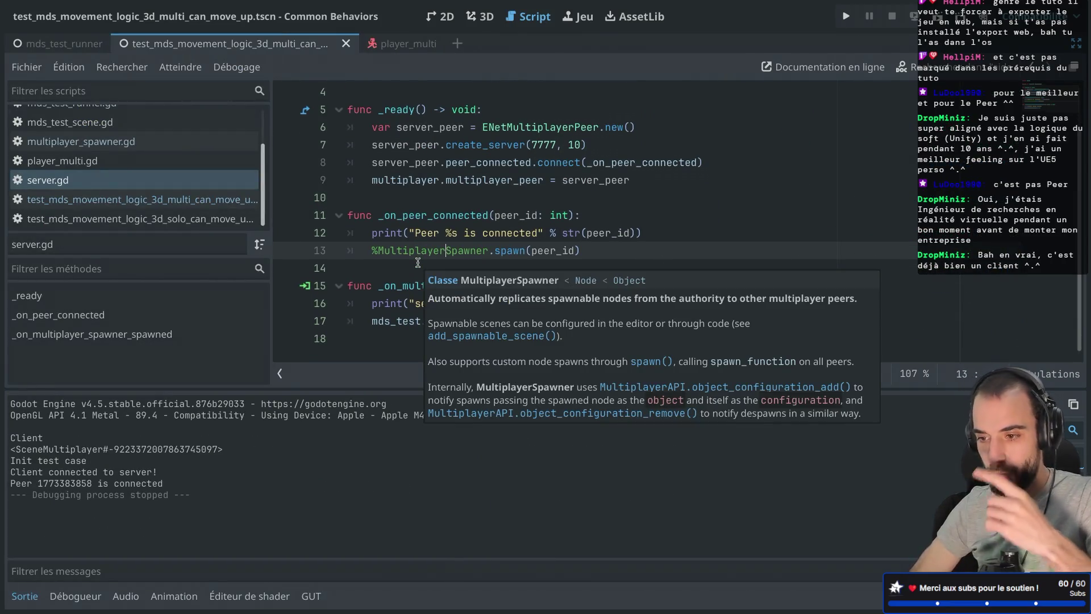
{"action": "key", "text": "ctrl+shift+F11"}
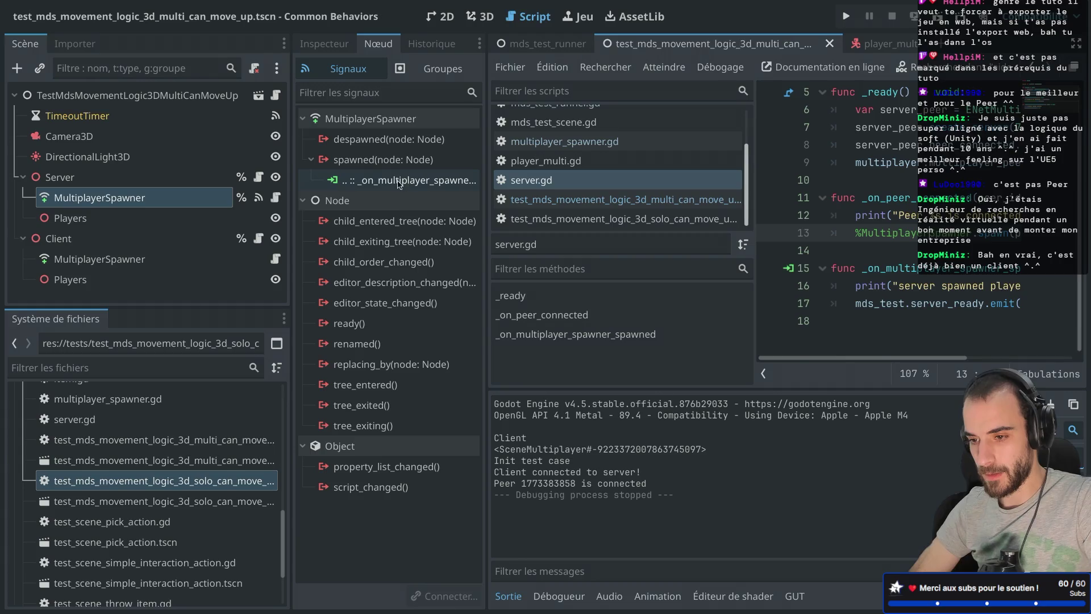
{"action": "left_click", "coordinate": [391, 162]}
{"action": "right_click", "coordinate": [387, 166]}
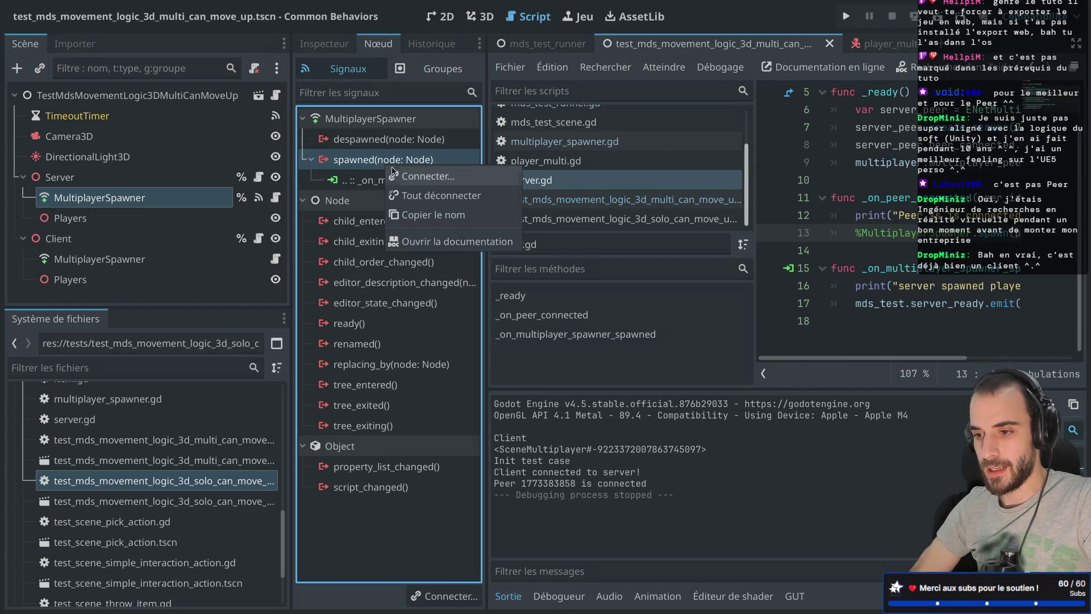
Open the MultiplayerSpawner documentation and read the spawn_path note about replicating spawned children.
{"action": "left_click", "coordinate": [417, 240]}
{"action": "key", "text": "ctrl+shift+F11"}
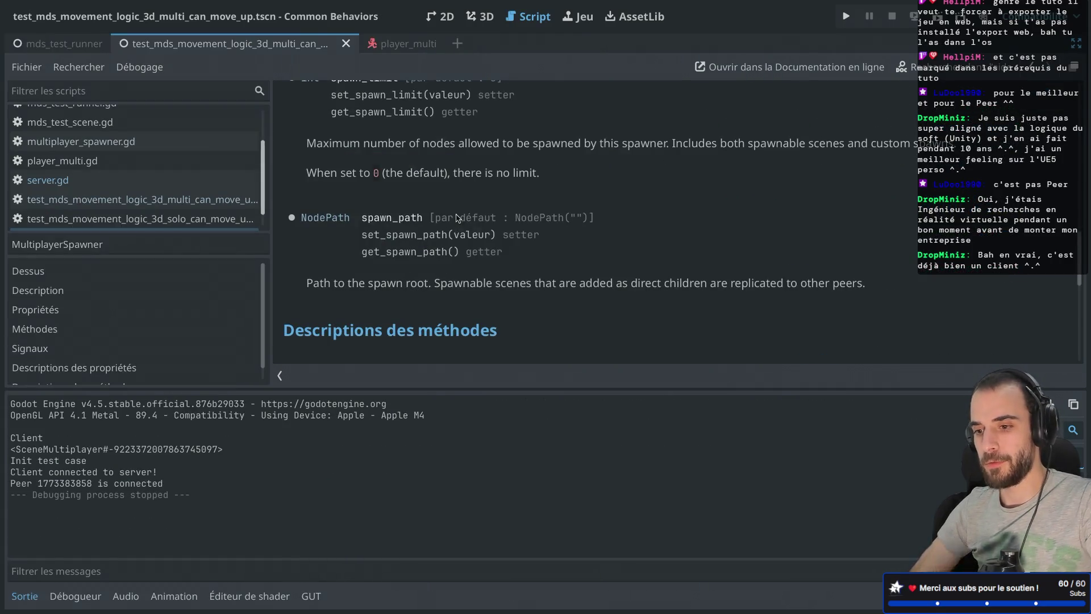
{"action": "scroll", "coordinate": [456, 218], "scroll_direction": "down", "scroll_amount": 1}
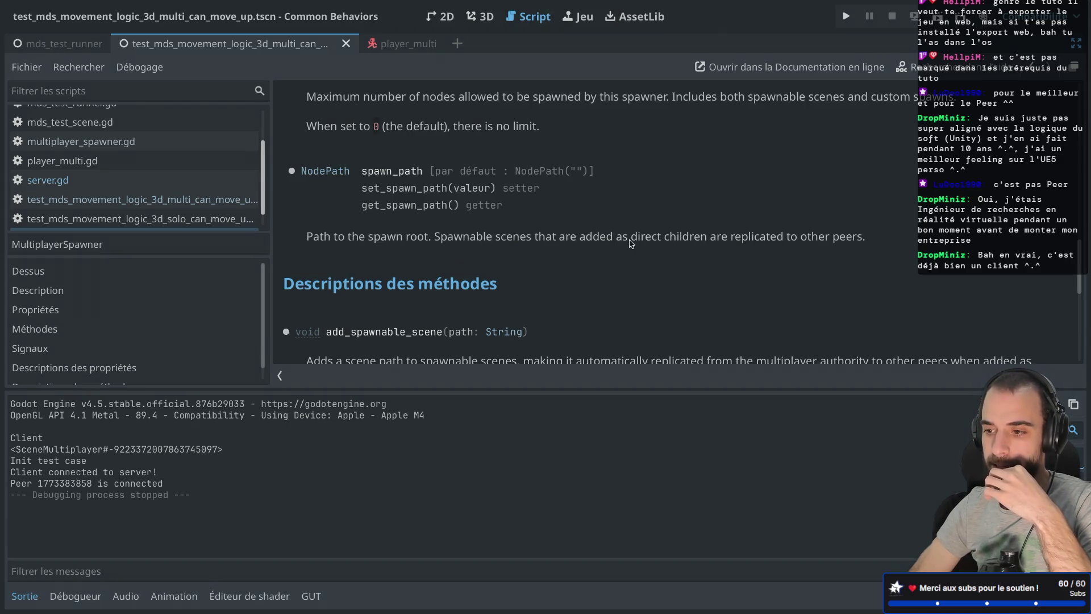
{"action": "left_click_drag", "start_coordinate": [716, 238], "coordinate": [760, 236]}
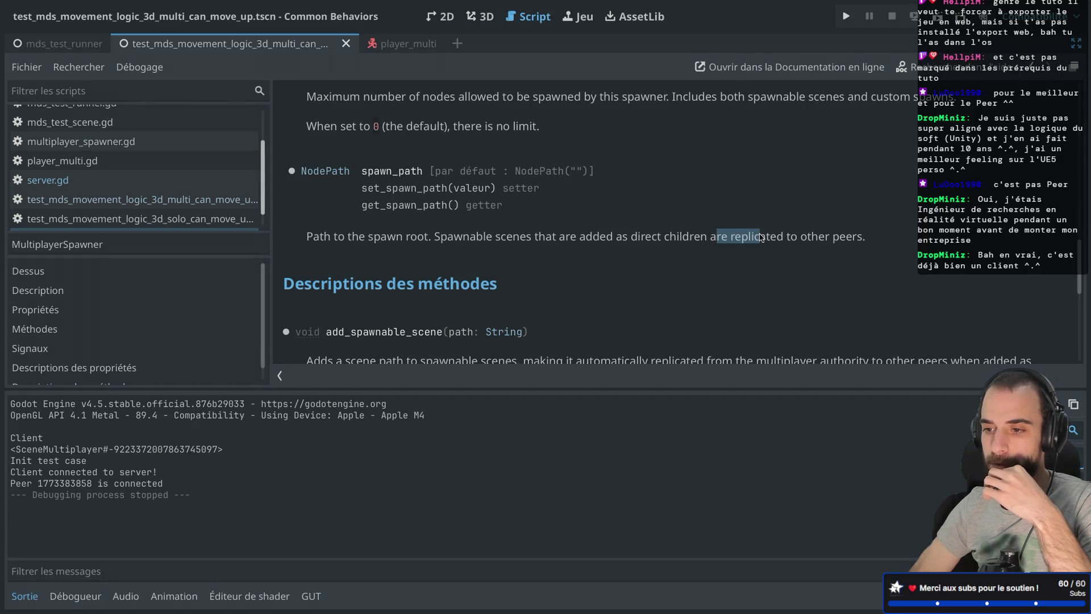
{"action": "scroll", "coordinate": [648, 248], "scroll_direction": "up", "scroll_amount": 3}
{"action": "scroll", "coordinate": [648, 247], "scroll_direction": "down", "scroll_amount": 2}
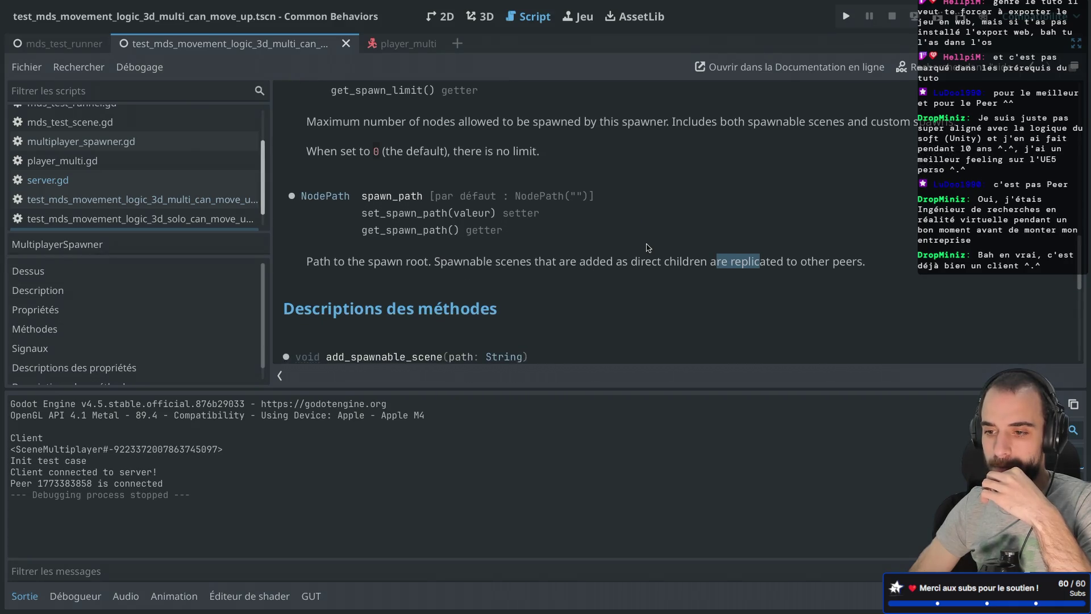
{"action": "scroll", "coordinate": [412, 268], "scroll_direction": "down", "scroll_amount": 12}
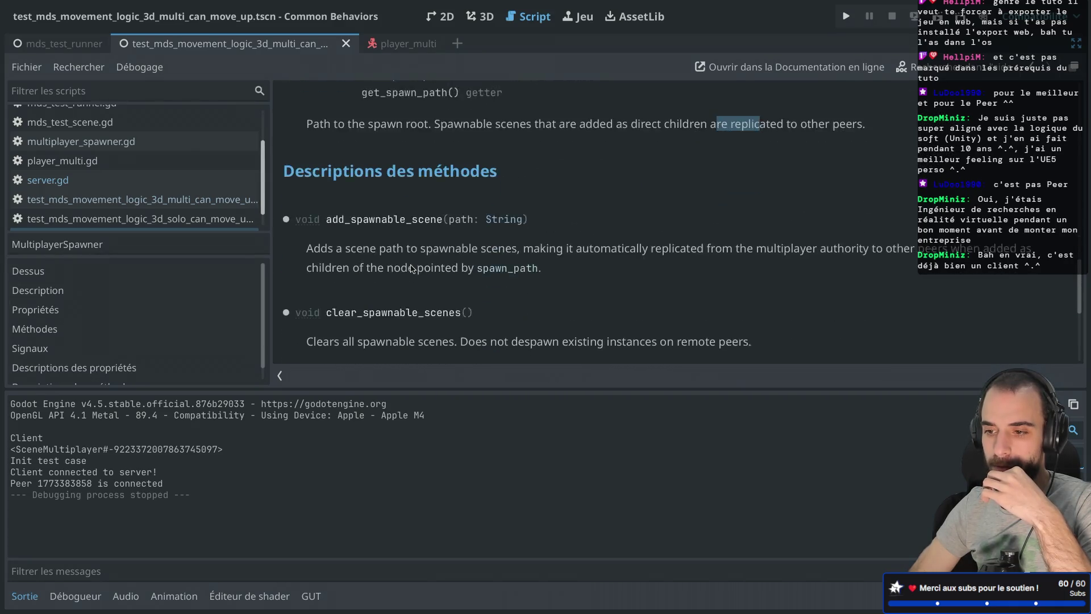
{"action": "scroll", "coordinate": [412, 268], "scroll_direction": "up", "scroll_amount": 15}
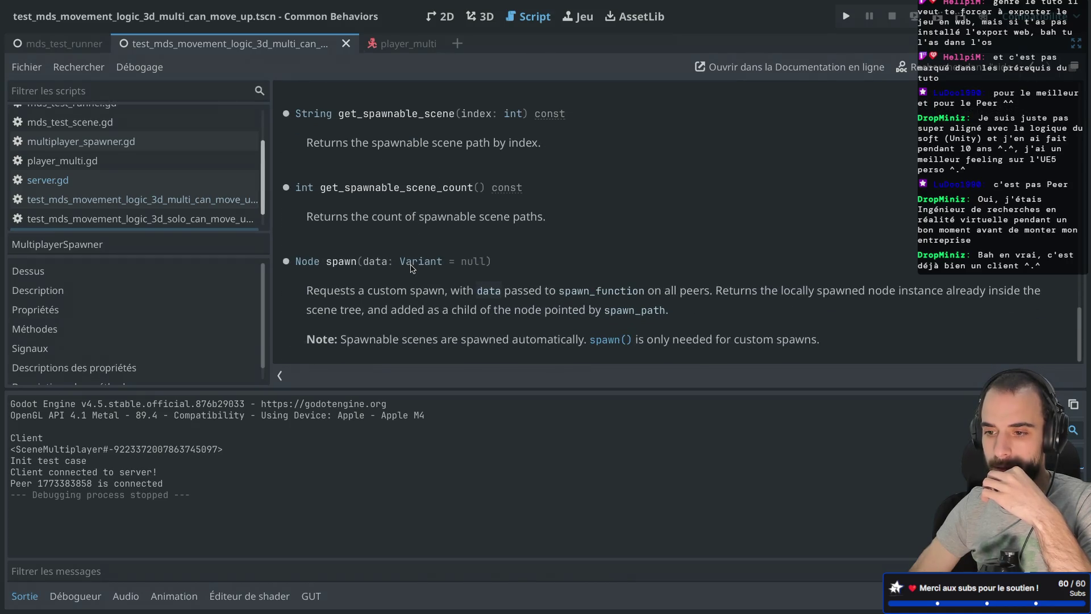
Read the Signaux section showing spawned fires only on remote peers, then return to server.gd.
{"action": "left_click", "coordinate": [74, 347]}
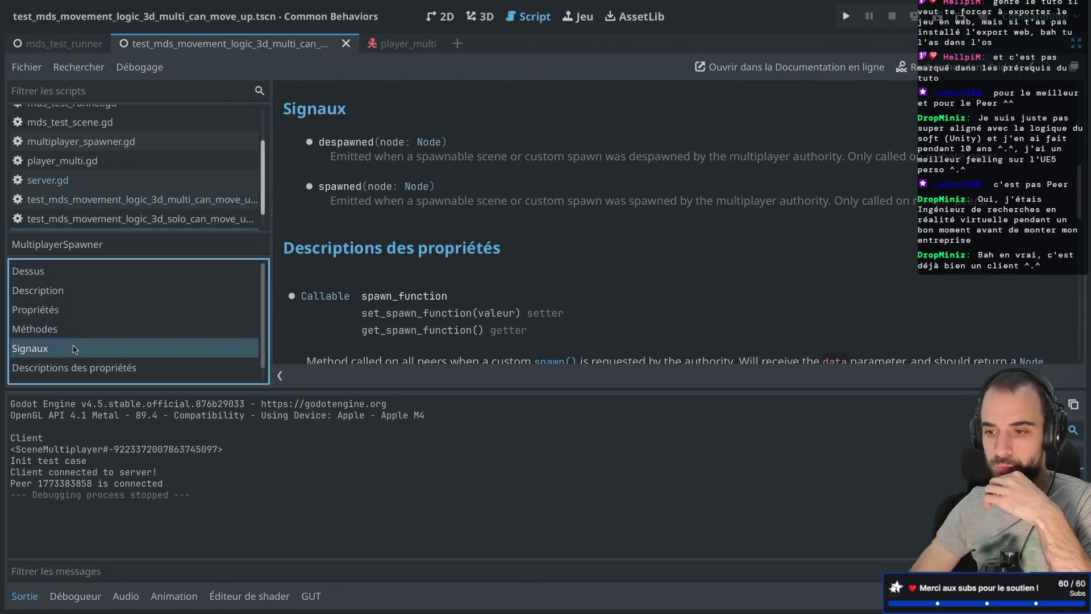
{"action": "scroll", "coordinate": [426, 241], "scroll_direction": "down", "scroll_amount": 3}
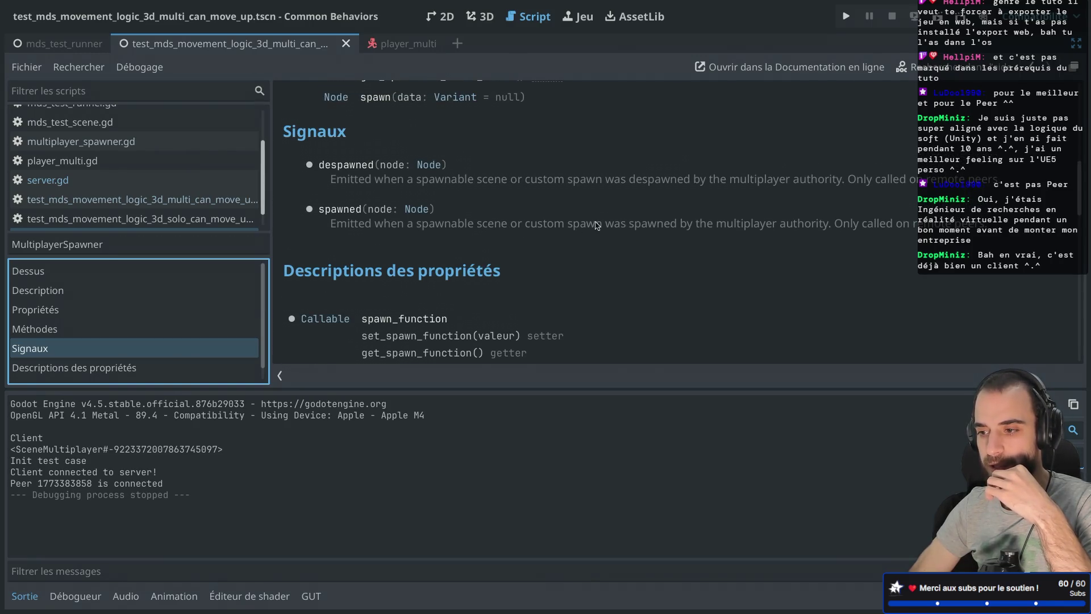
{"action": "mouse_move", "coordinate": [833, 223]}
{"action": "left_mouse_down"}
{"action": "mouse_move", "coordinate": [986, 228]}
{"action": "mouse_move", "coordinate": [866, 266]}
{"action": "mouse_move", "coordinate": [840, 227]}
{"action": "mouse_move", "coordinate": [848, 220]}
{"action": "mouse_move", "coordinate": [991, 219]}
{"action": "mouse_move", "coordinate": [834, 224]}
{"action": "mouse_move", "coordinate": [991, 229]}
{"action": "left_mouse_up"}
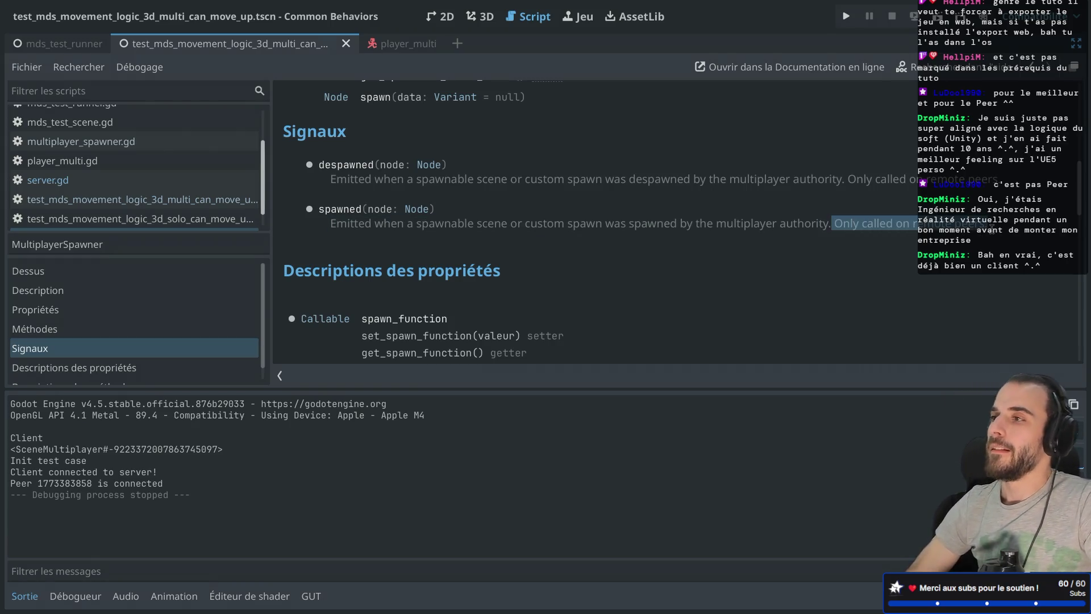
{"action": "left_click", "coordinate": [769, 246]}
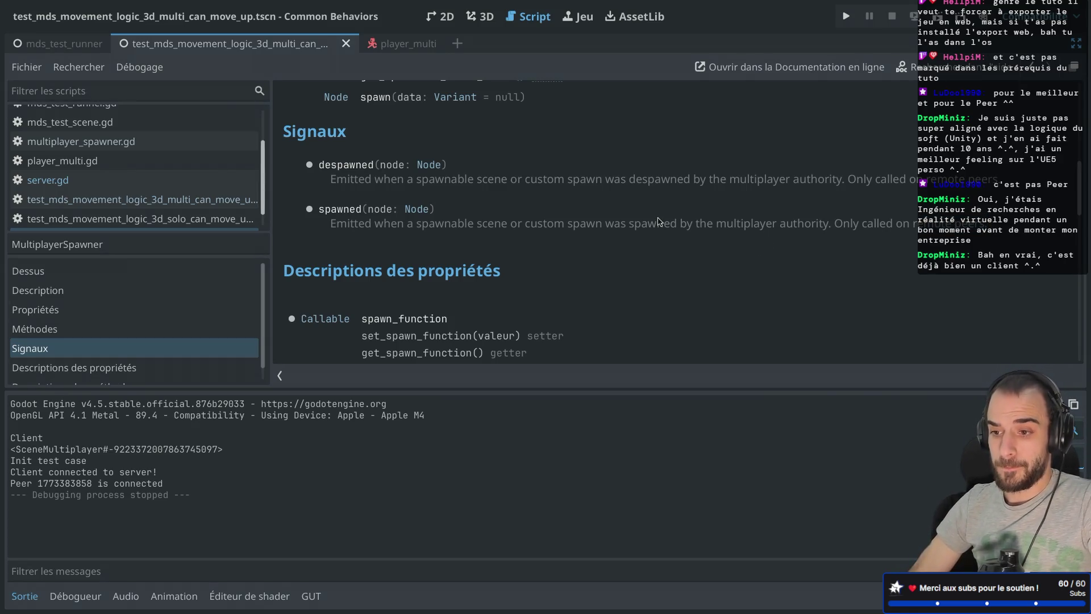
{"action": "key", "text": "alt+Left"}
{"action": "scroll", "coordinate": [612, 218], "scroll_direction": "down", "scroll_amount": 1}
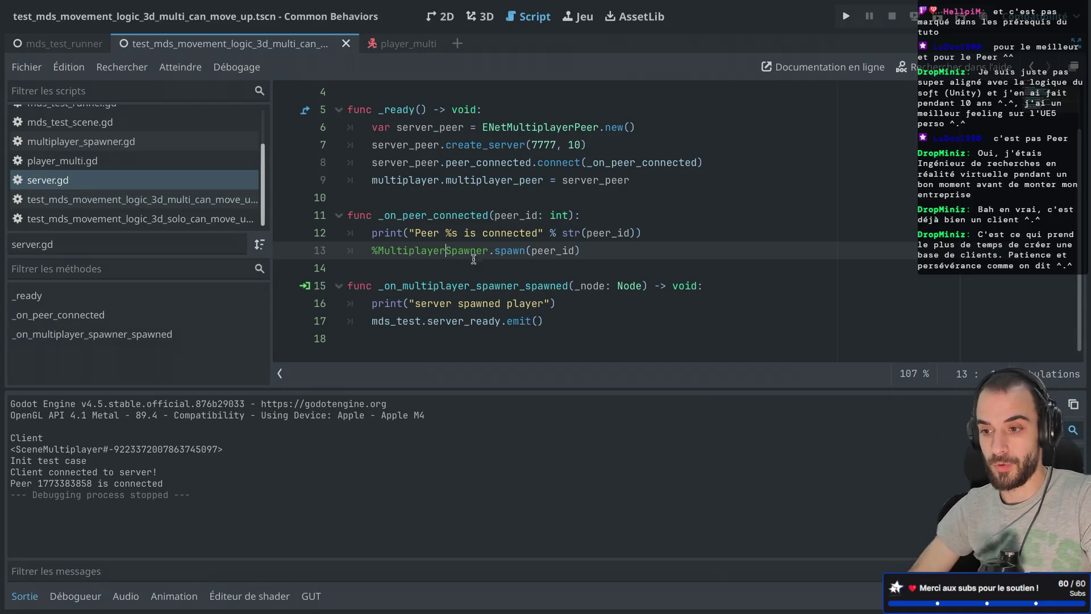
Review the _on_peer_connected lines in server.gd, including the %MultiplayerSpawner.spawn(peer_id) call.
{"action": "left_click", "coordinate": [562, 197]}
{"action": "left_click", "coordinate": [506, 233]}
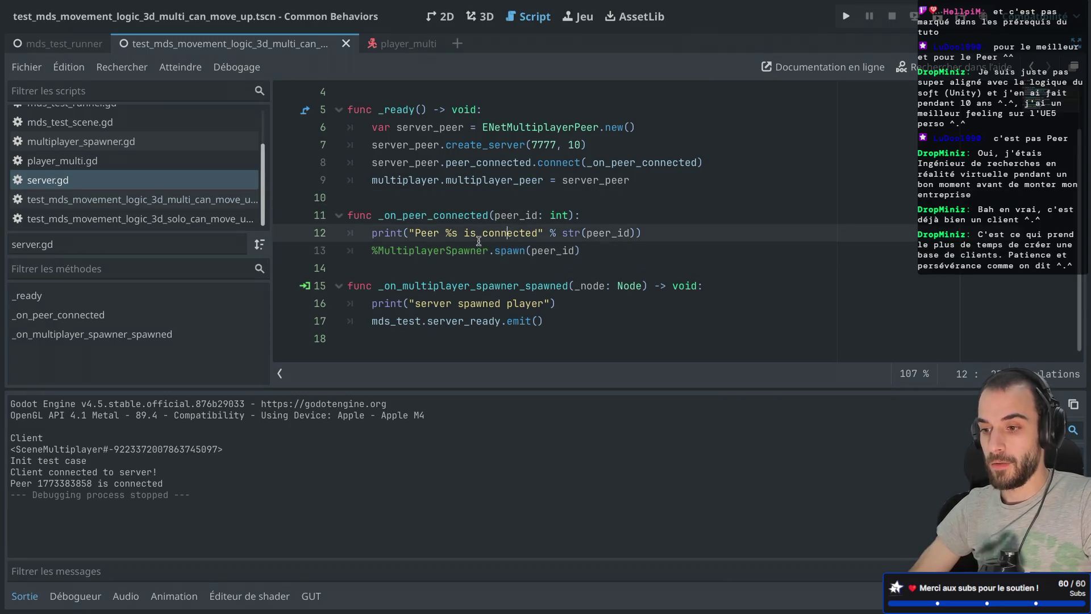
{"action": "left_click_drag", "start_coordinate": [501, 250], "coordinate": [472, 215]}
{"action": "left_click", "coordinate": [493, 231]}
{"action": "left_click", "coordinate": [520, 251]}
{"action": "left_click_drag", "start_coordinate": [520, 250], "coordinate": [461, 213]}
{"action": "left_click", "coordinate": [511, 245]}
Restore the side panels and disconnect the spawned signal's connection with Déconnecter.
{"action": "key", "text": "ctrl+super+d"}
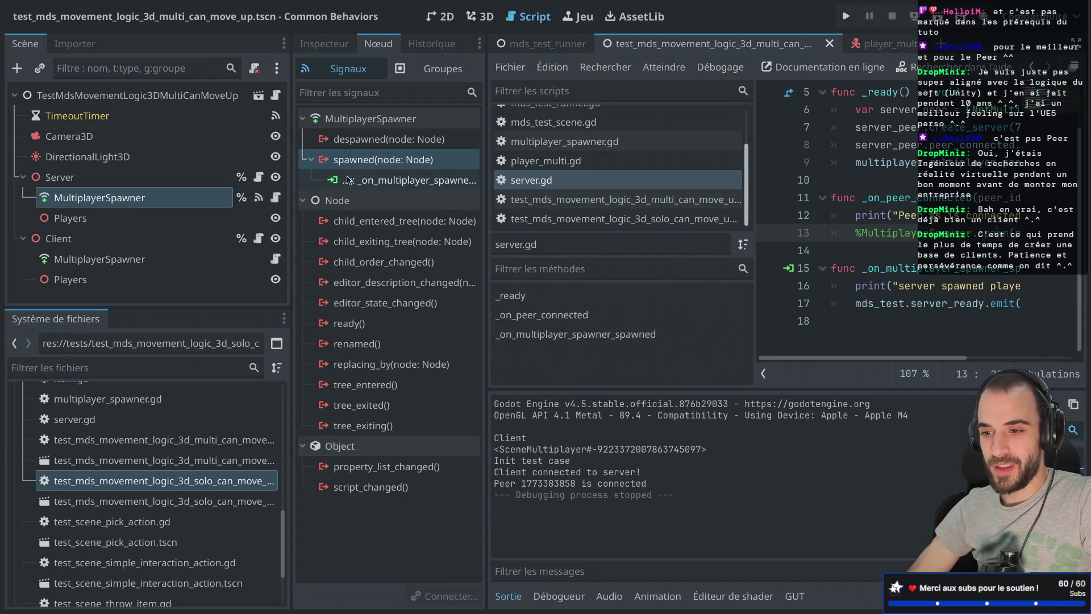
{"action": "right_click", "coordinate": [371, 180]}
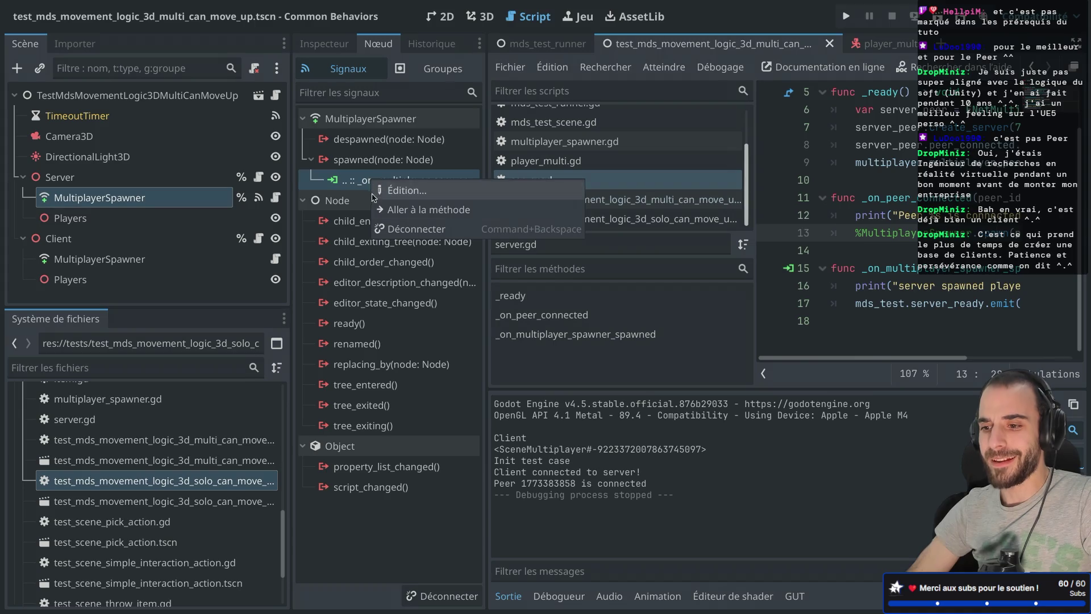
{"action": "left_click", "coordinate": [386, 228]}
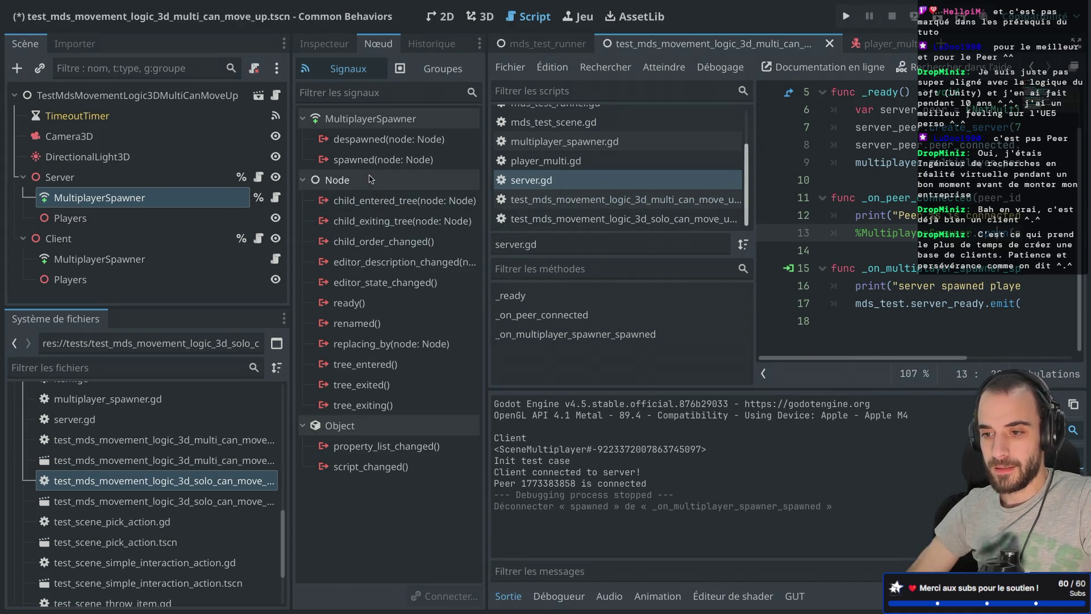
{"action": "mouse_move", "coordinate": [373, 207]}
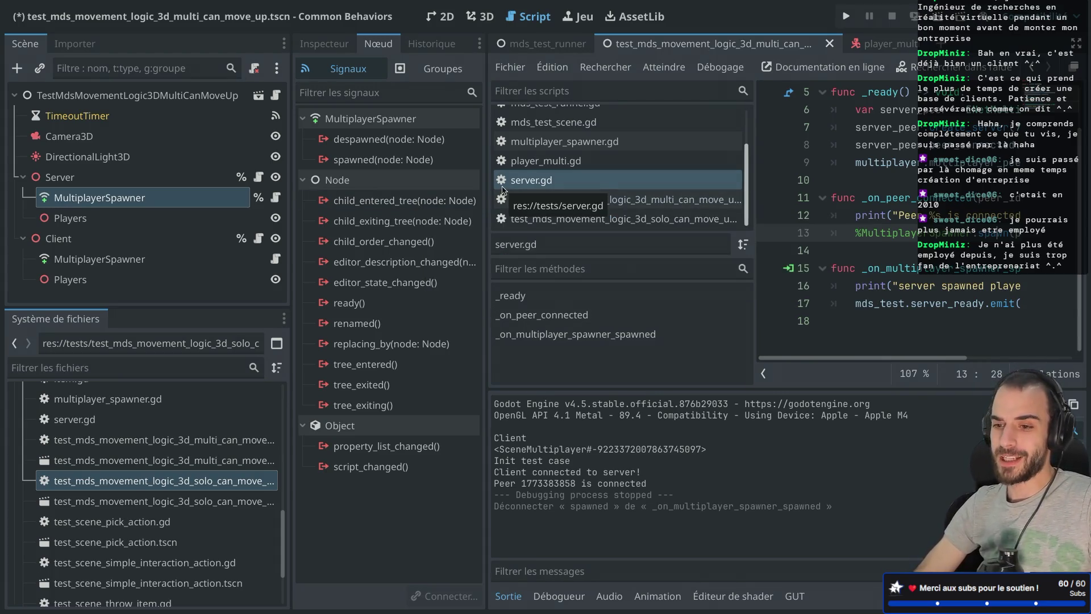
{"action": "left_click_drag", "start_coordinate": [290, 178], "coordinate": [289, 175]}
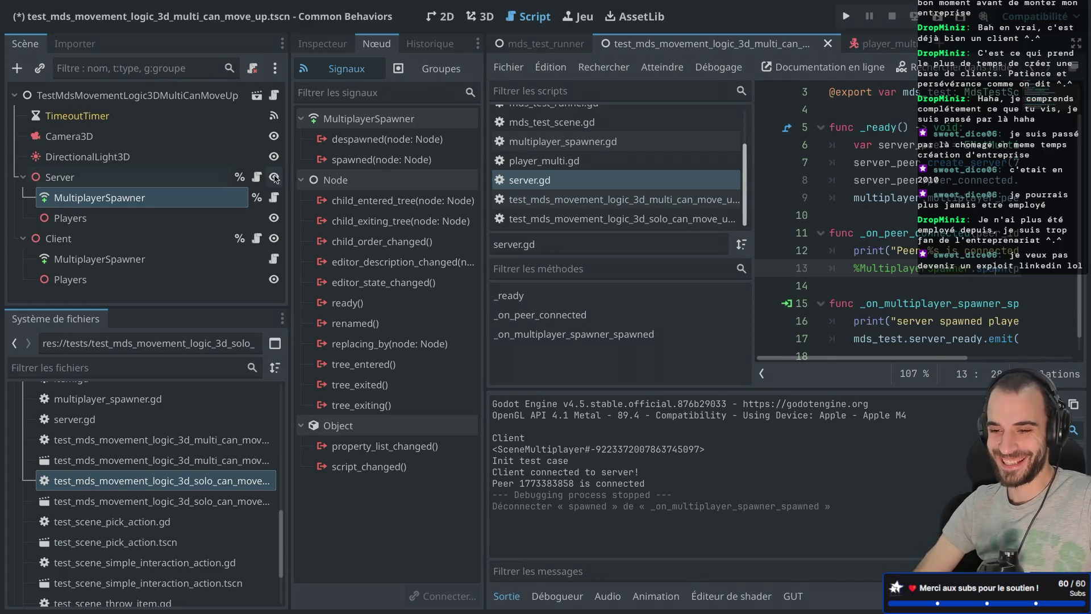
{"action": "mouse_move", "coordinate": [288, 167]}
{"action": "left_mouse_down"}
{"action": "mouse_move", "coordinate": [267, 168]}
{"action": "mouse_move", "coordinate": [284, 169]}
{"action": "left_mouse_up"}
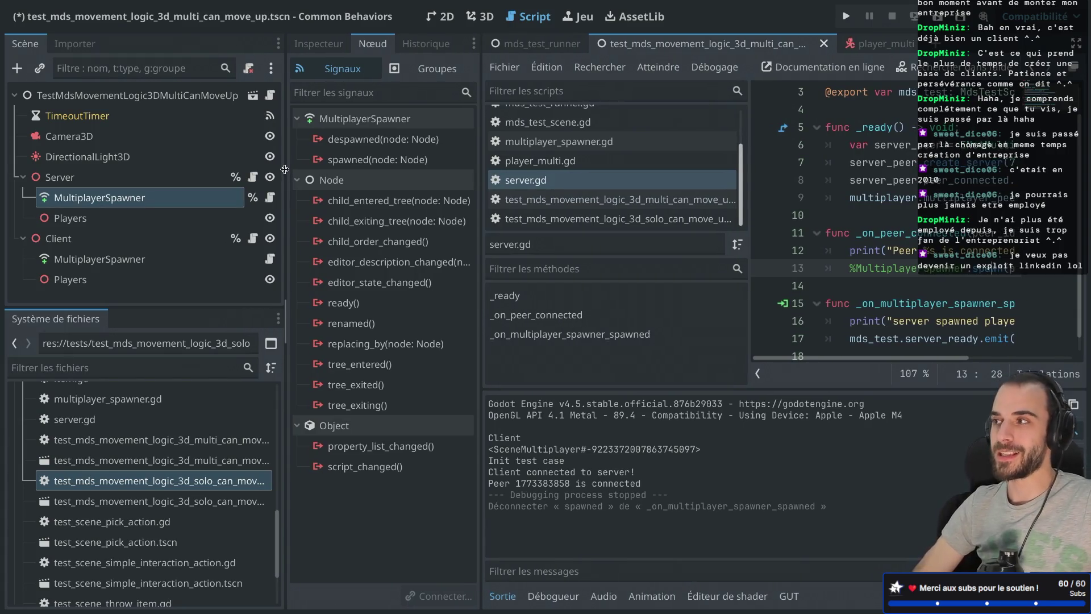
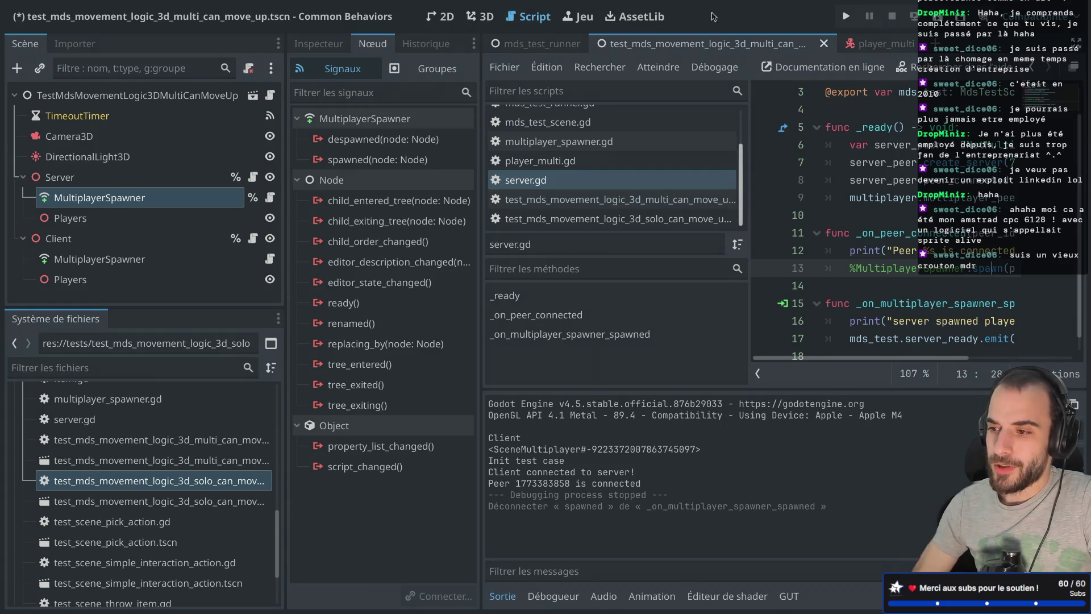
Return to the Godot editor and pick out the _on_multiplayer_spawner_spawned handler in server.gd.
{"action": "key", "text": "ctrl+Left"}
{"action": "key", "text": "ctrl+Right"}
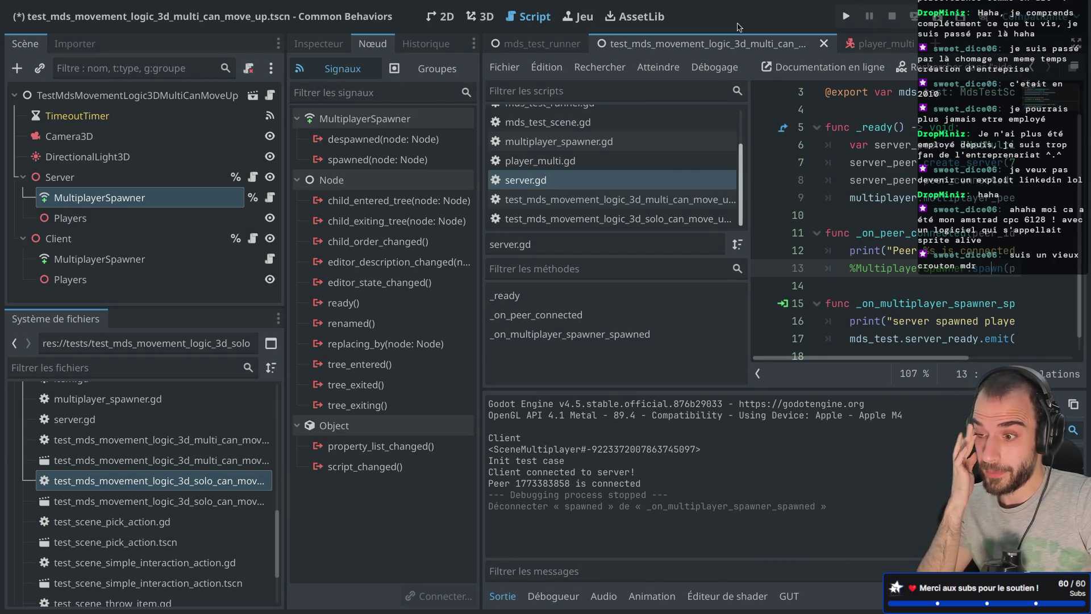
{"action": "key", "text": "ctrl+Right"}
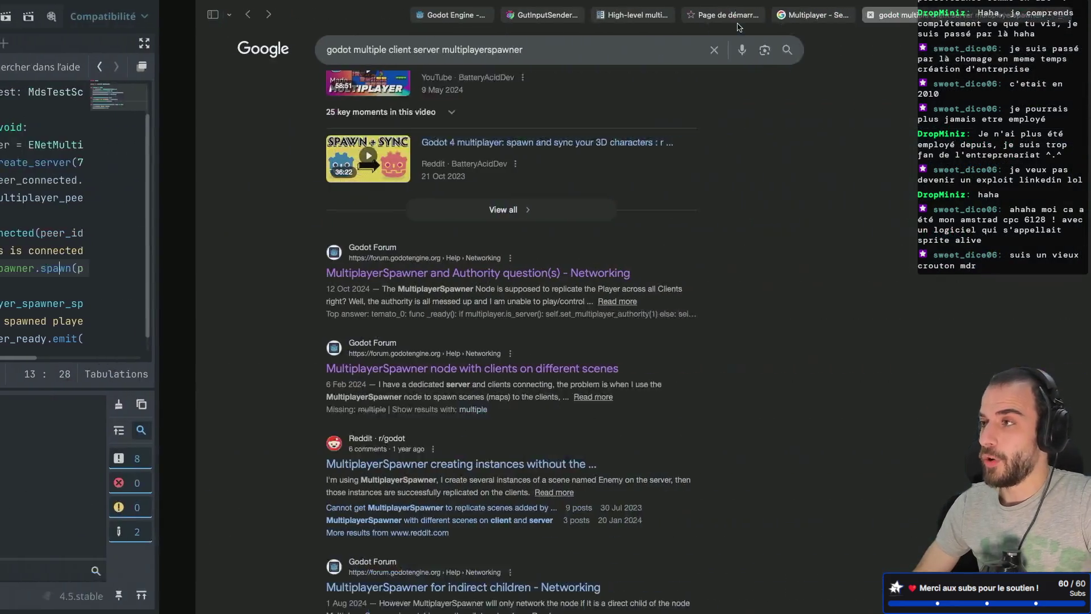
{"action": "key", "text": "ctrl+Left"}
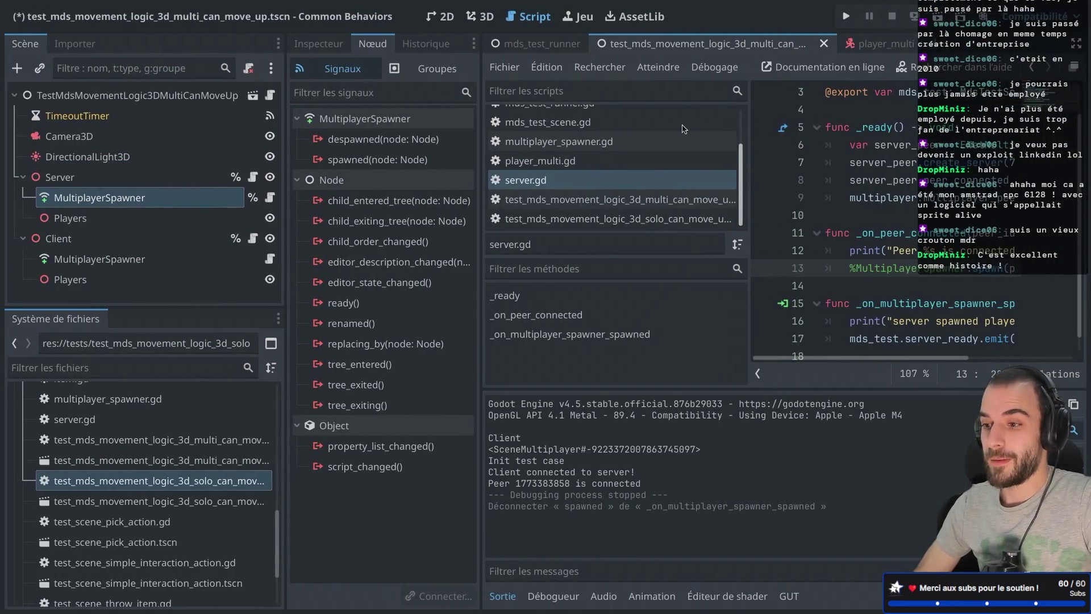
{"action": "left_click", "coordinate": [636, 22]}
{"action": "left_click", "coordinate": [578, 17]}
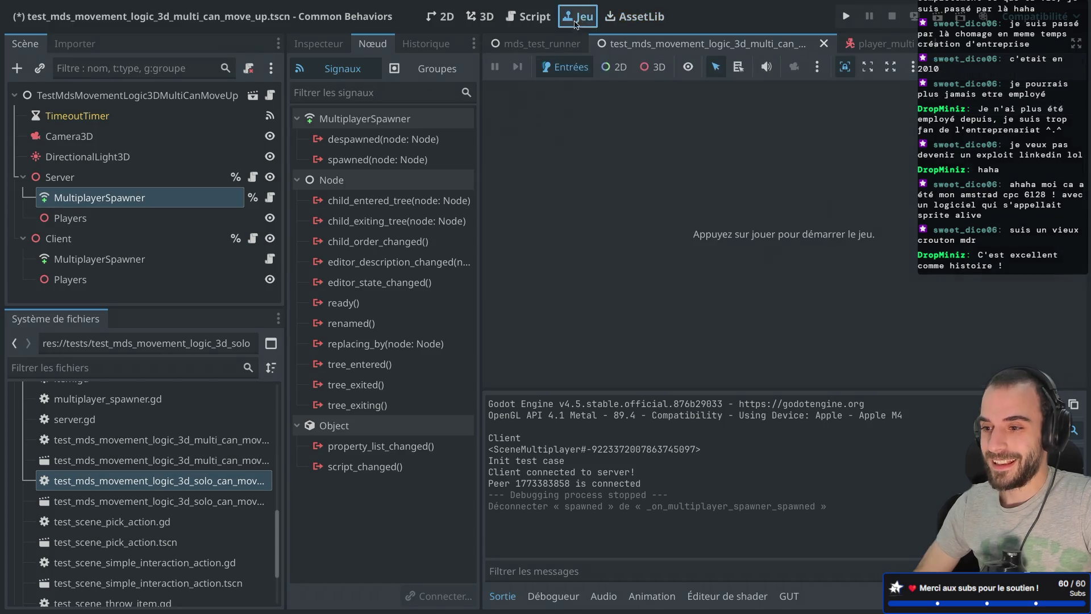
{"action": "left_click", "coordinate": [528, 17]}
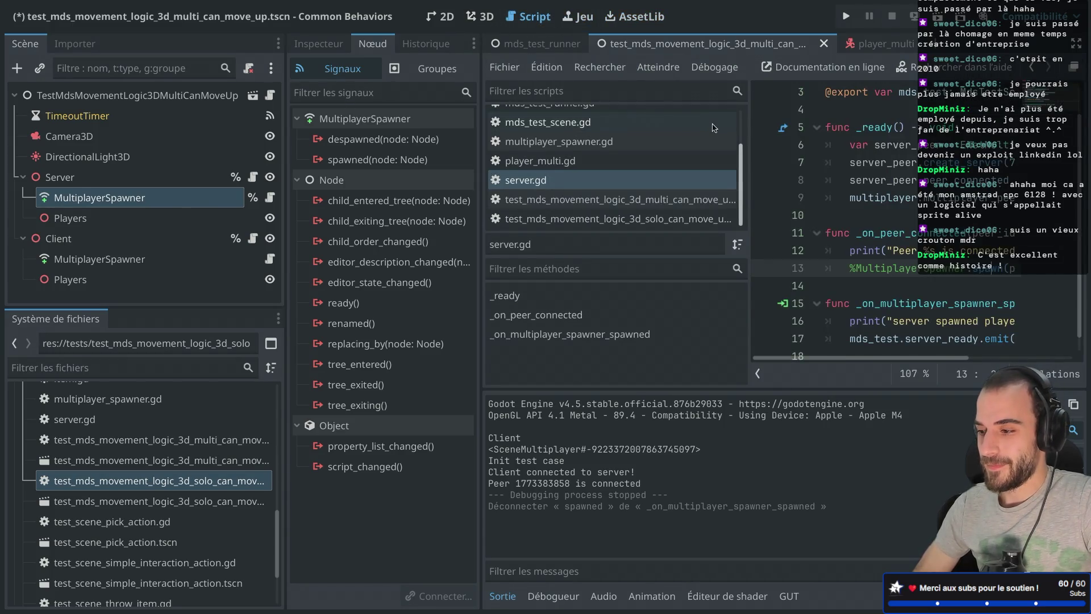
{"action": "key", "text": "ctrl+shift+F11"}
{"action": "key", "text": "ctrl+shift+F11"}
{"action": "key", "text": "ctrl+shift+F11"}
{"action": "double_click", "coordinate": [510, 304]}
{"action": "key", "text": "ctrl+shift+F11"}
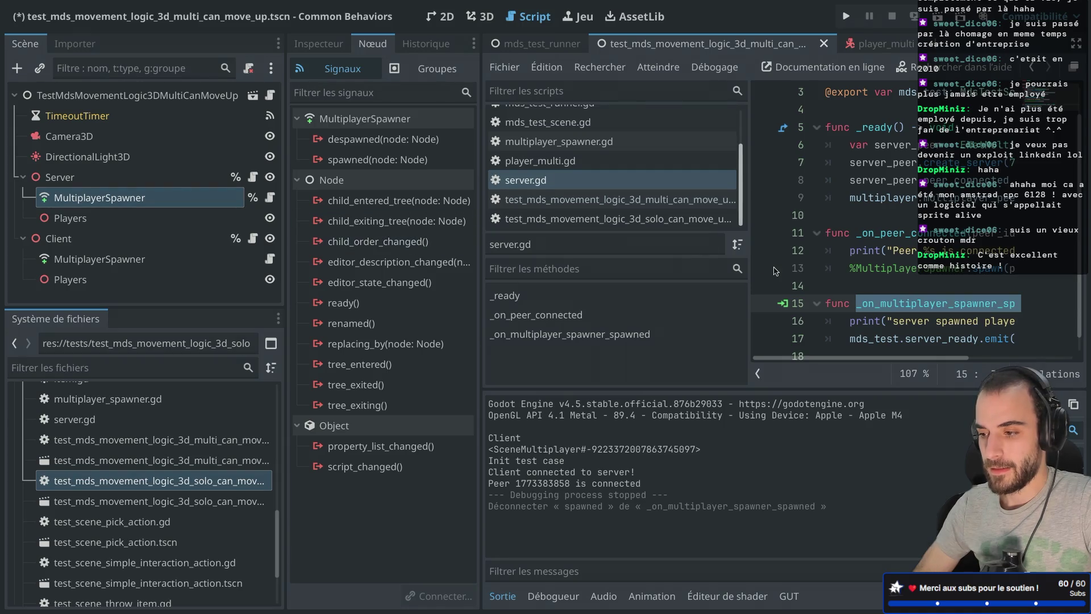
{"action": "key", "text": "ctrl+shift+F11"}
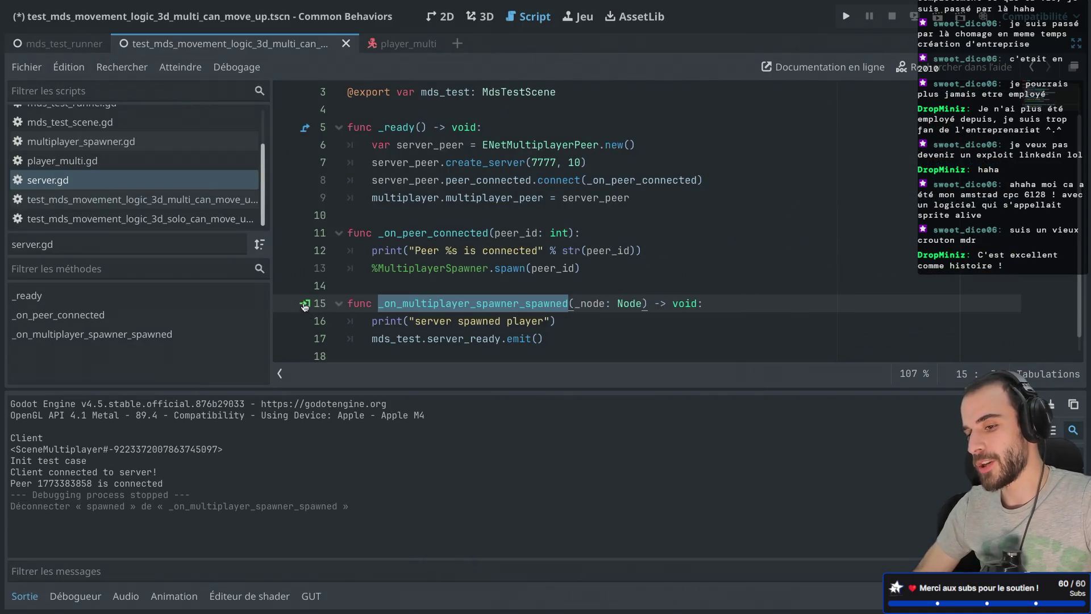
{"action": "left_click", "coordinate": [304, 307]}
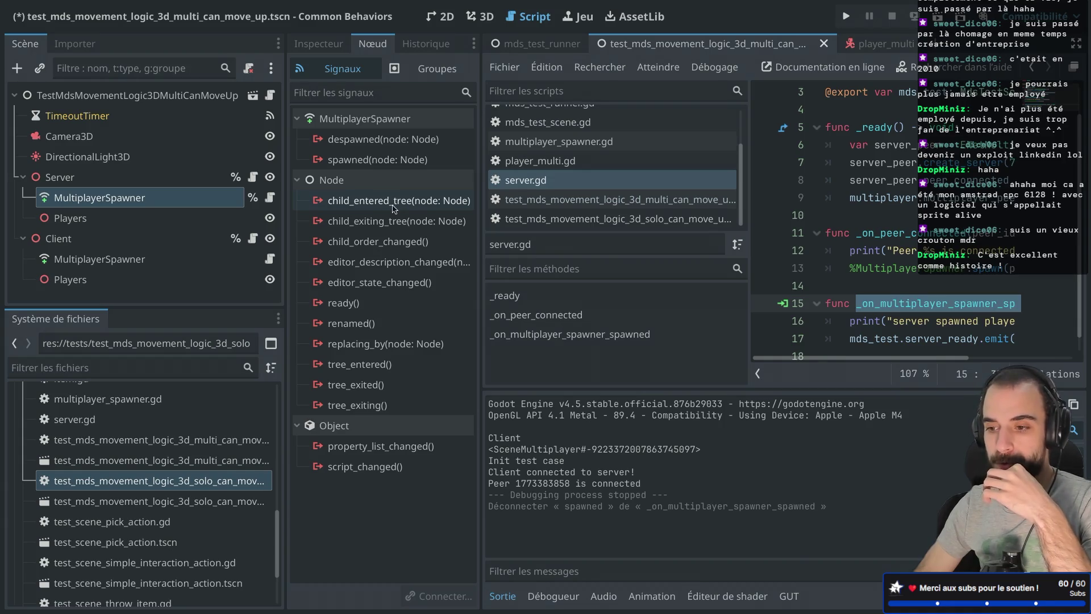
Connect Server/Players child_entered_tree to the Server's _on_multiplayer_spawner_spawned method, then run the scene.
{"action": "mouse_move", "coordinate": [394, 209]}
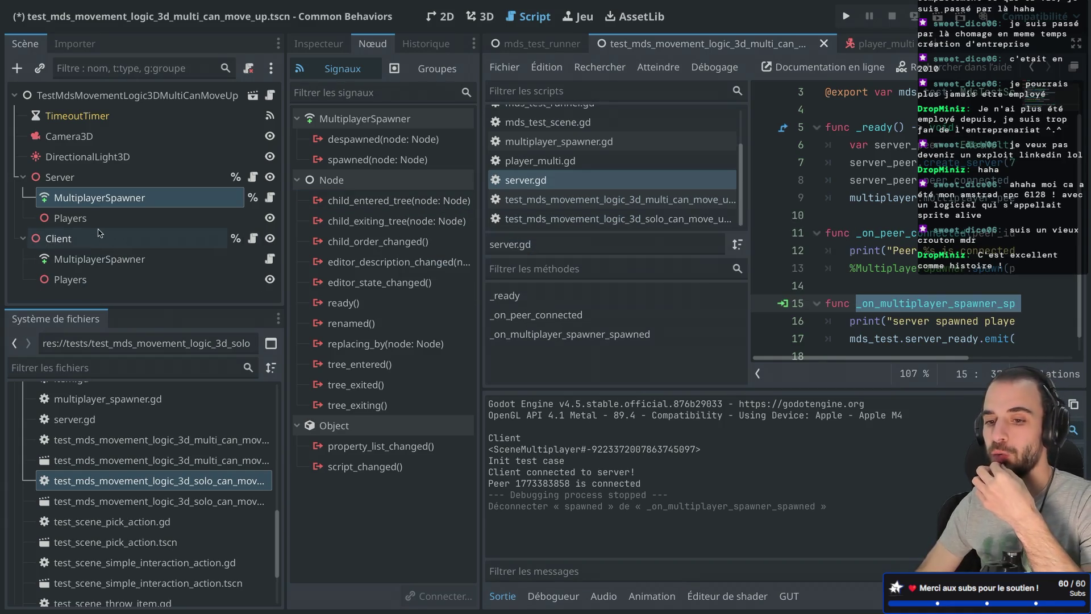
{"action": "left_click", "coordinate": [52, 227]}
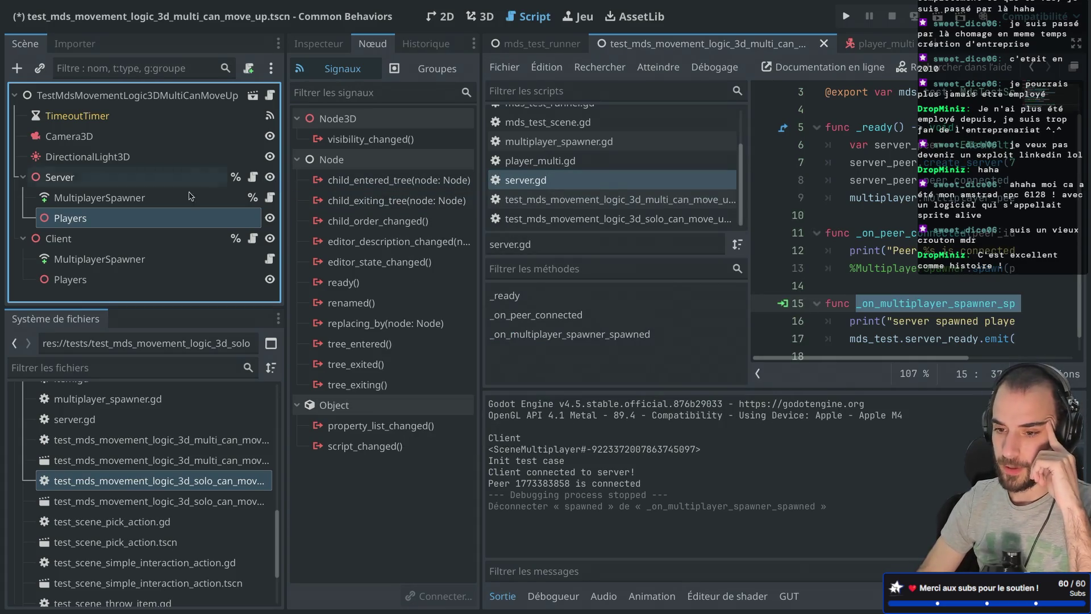
{"action": "double_click", "coordinate": [375, 185]}
{"action": "scroll", "coordinate": [503, 267], "scroll_direction": "down", "scroll_amount": 2}
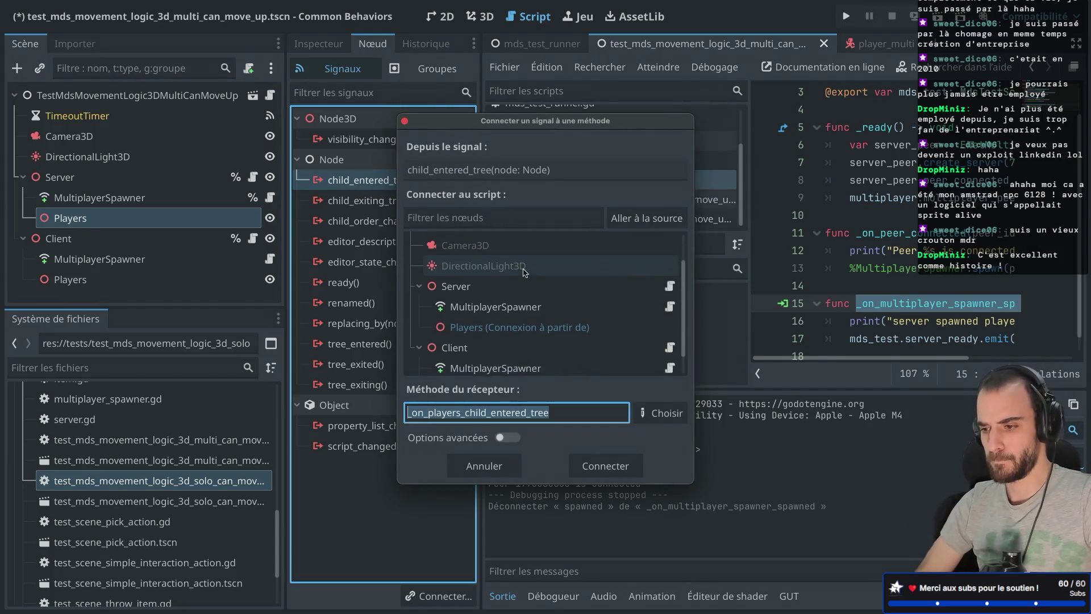
{"action": "left_click", "coordinate": [507, 282]}
{"action": "left_click", "coordinate": [666, 410]}
{"action": "left_click", "coordinate": [494, 164]}
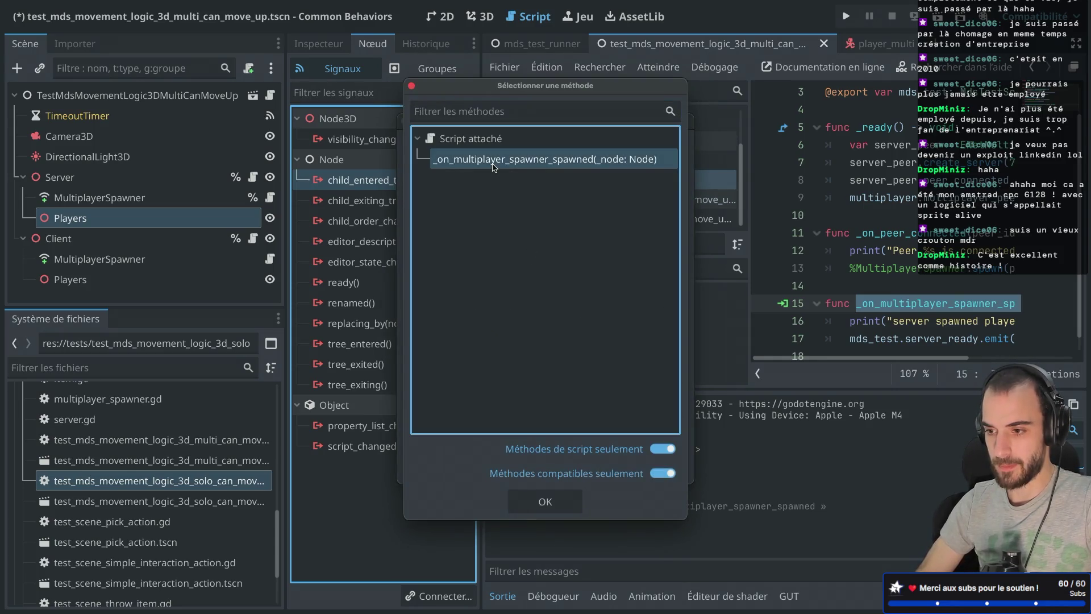
{"action": "left_click", "coordinate": [544, 499]}
{"action": "left_click", "coordinate": [653, 463]}
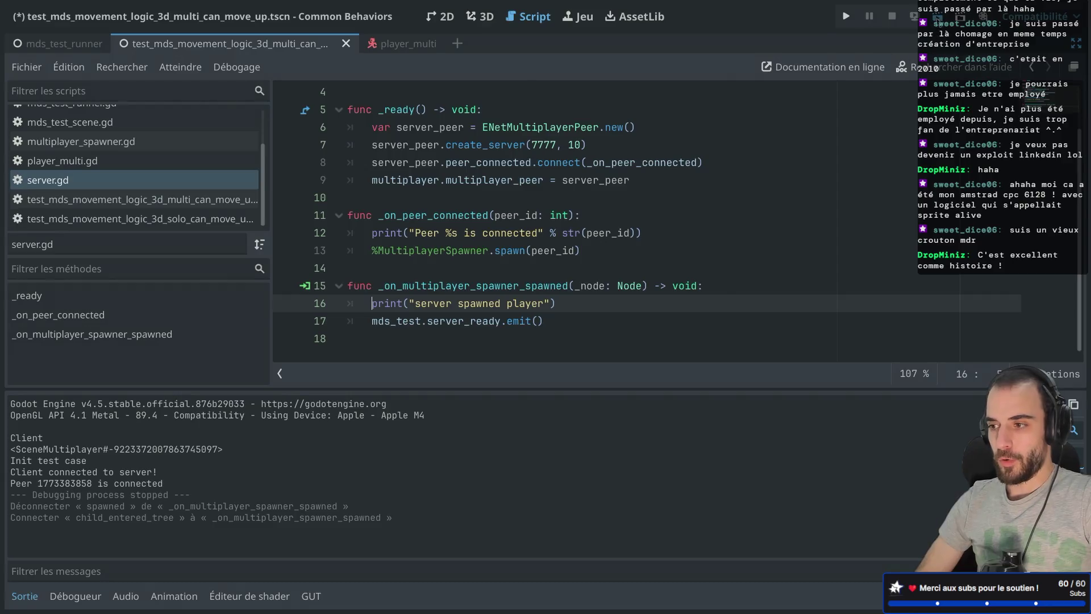
{"action": "key", "text": "super+r"}
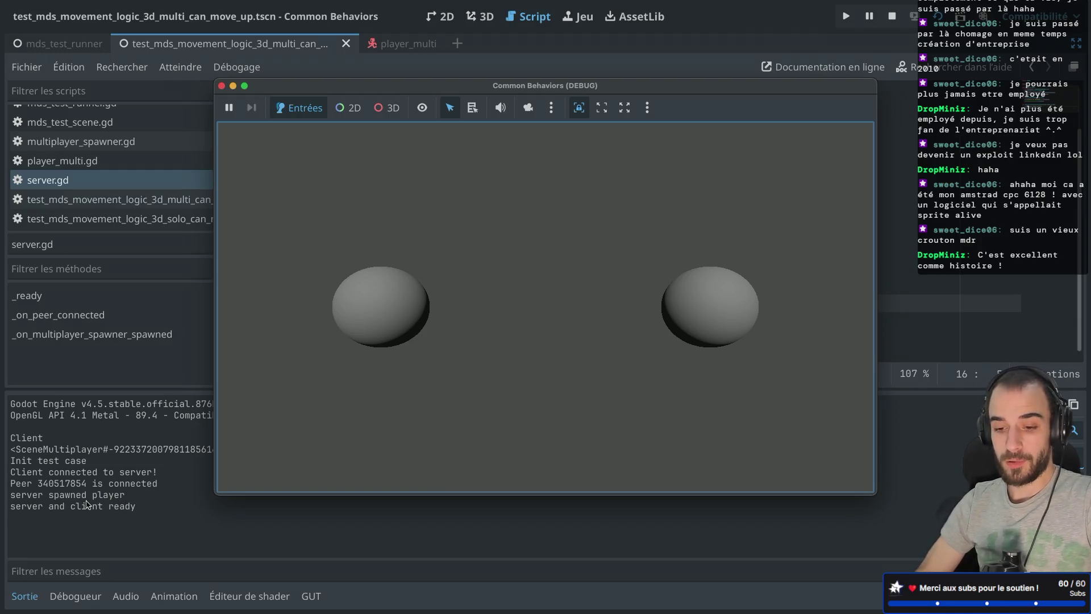
Close the debug game window and open the mds_test_runner scene tab.
{"action": "left_click", "coordinate": [221, 86]}
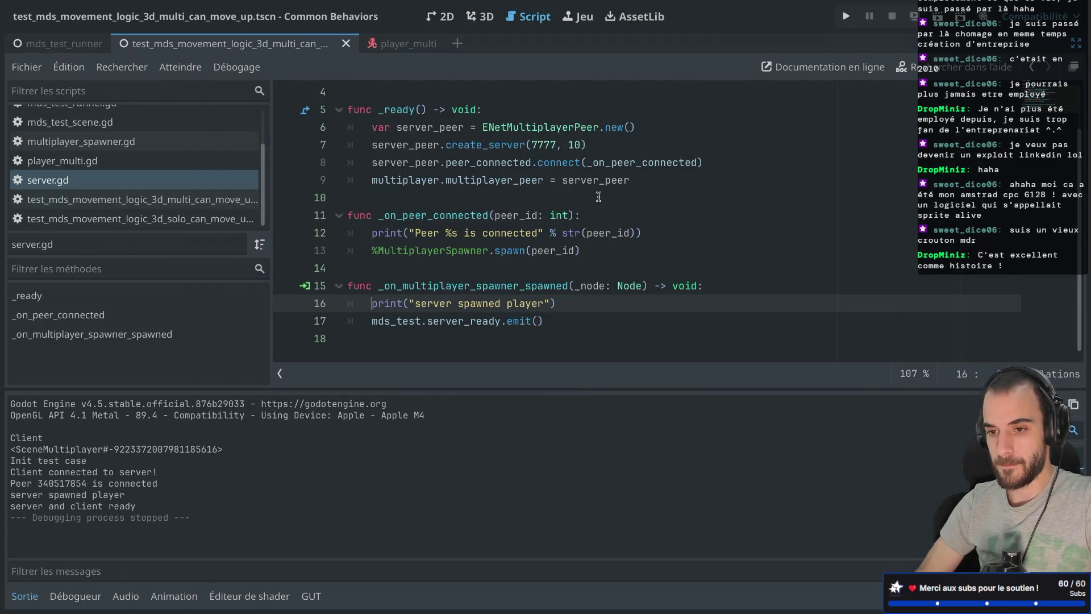
{"action": "left_click", "coordinate": [72, 43]}
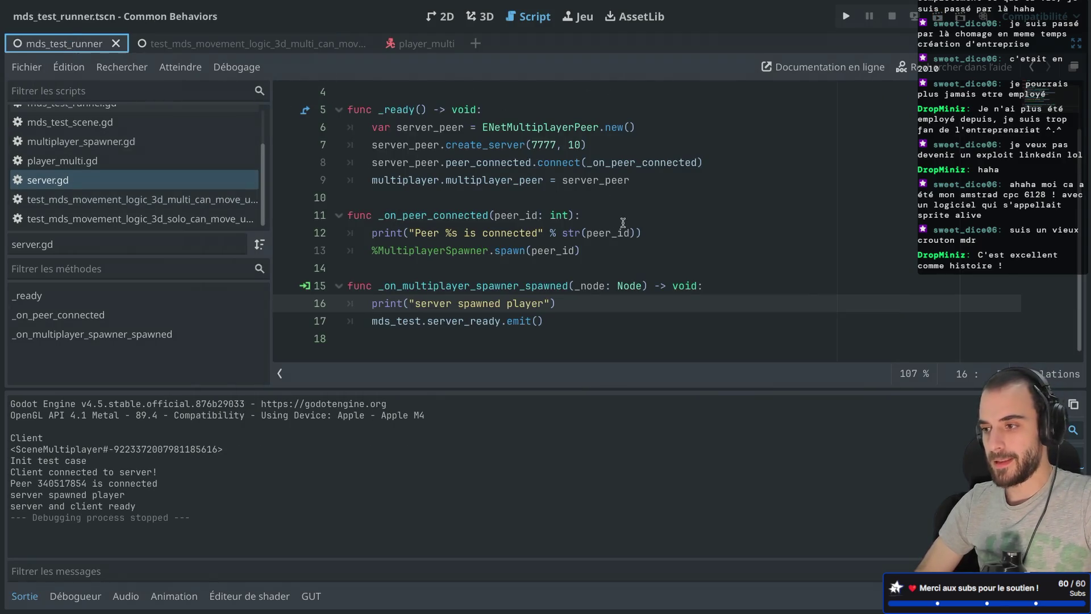
Run mds_test_runner and check the Output log for the Multi - Can move up result.
{"action": "left_click", "coordinate": [937, 15]}
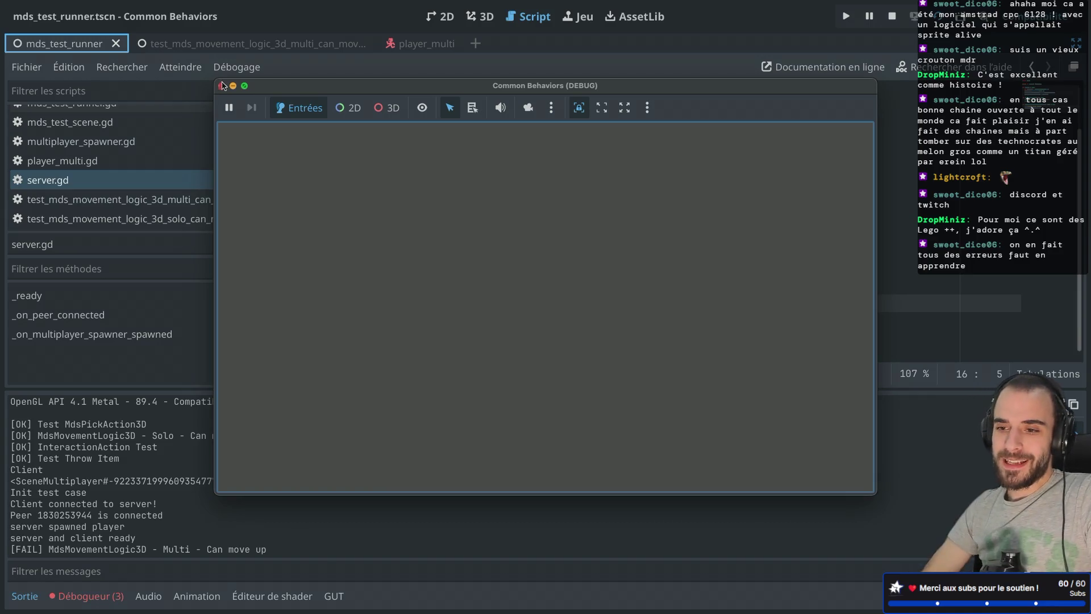
Close the Common Behaviors (DEBUG) window and go to the server_ready emit on line 17 of server.gd.
{"action": "left_click", "coordinate": [222, 86]}
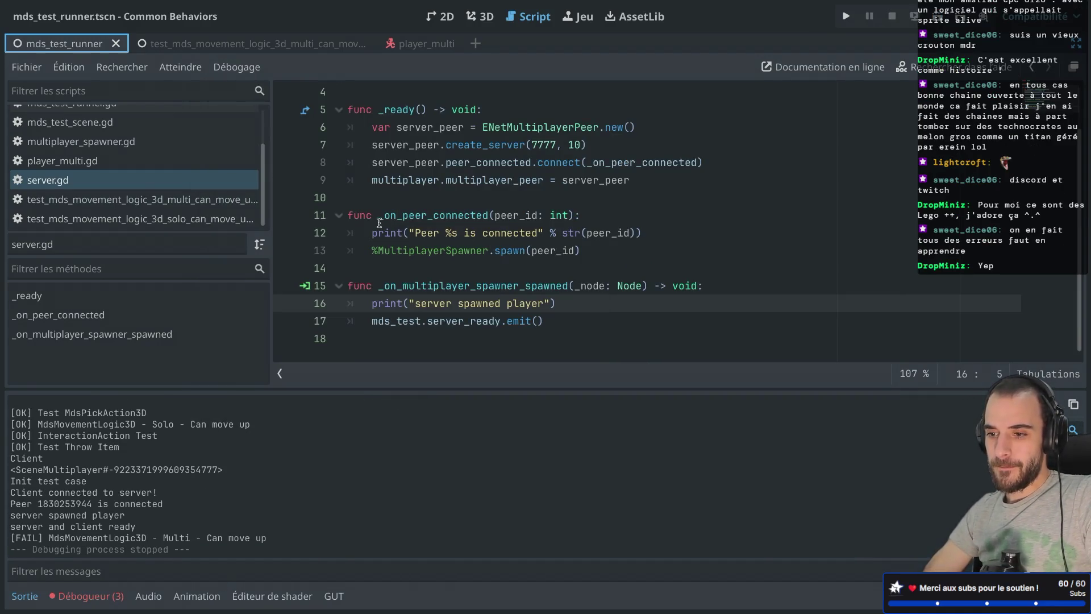
{"action": "left_click", "coordinate": [427, 316]}
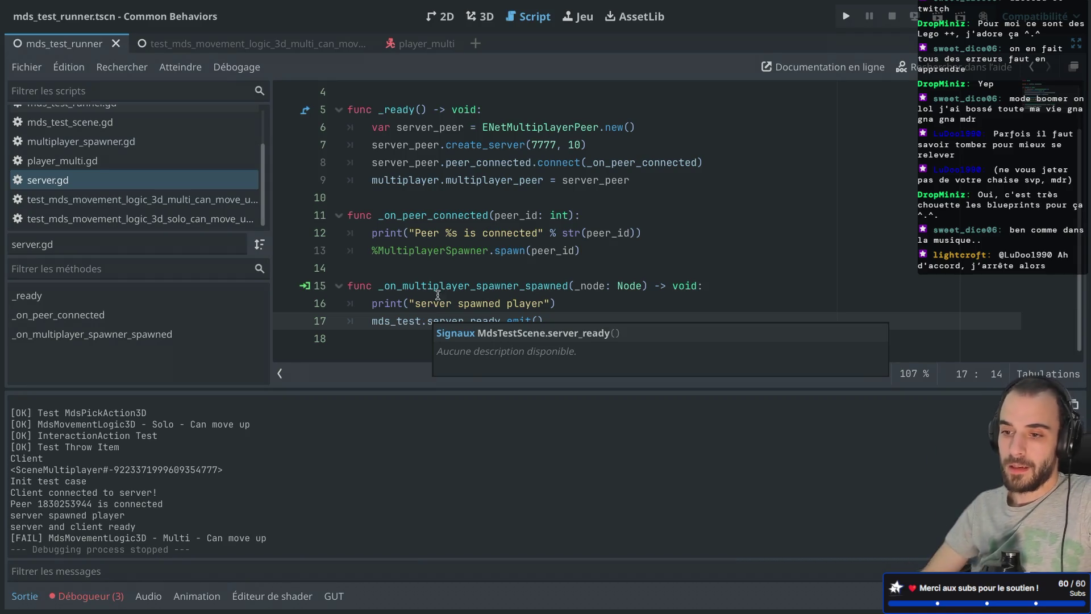
Open test_mds_movement_logic_3d_multi_can_move_up, widen the script list, and show the Errors panel.
{"action": "scroll", "coordinate": [435, 188], "scroll_direction": "up", "scroll_amount": 1}
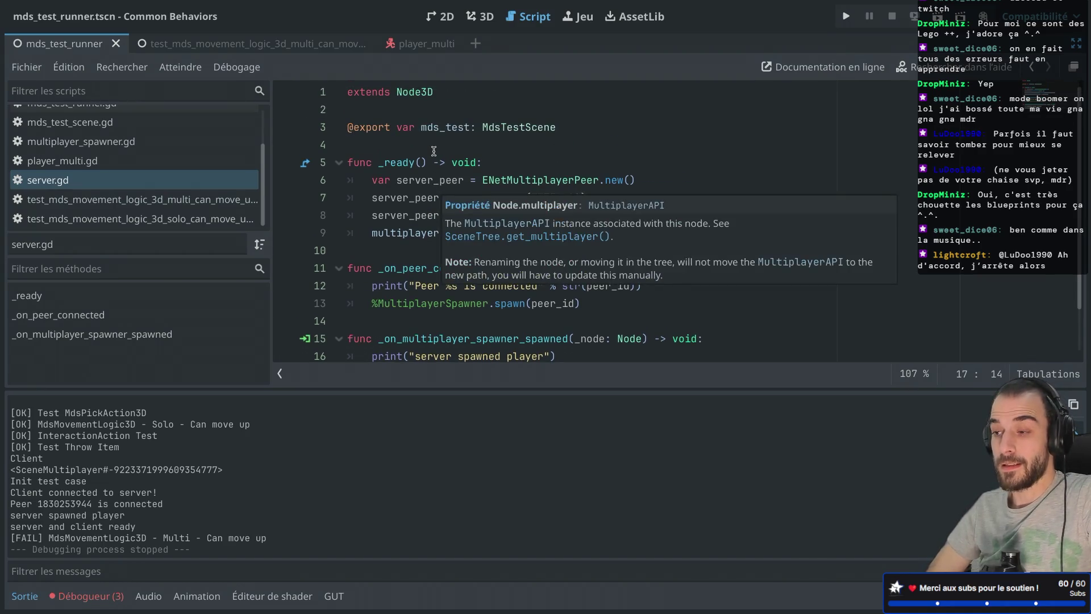
{"action": "scroll", "coordinate": [435, 188], "scroll_direction": "down", "scroll_amount": 1}
{"action": "left_click", "coordinate": [374, 347]}
{"action": "key", "text": "ctrl+shift+F11"}
{"action": "key", "text": "ctrl+shift+F11"}
{"action": "key", "text": "ctrl+shift+F11"}
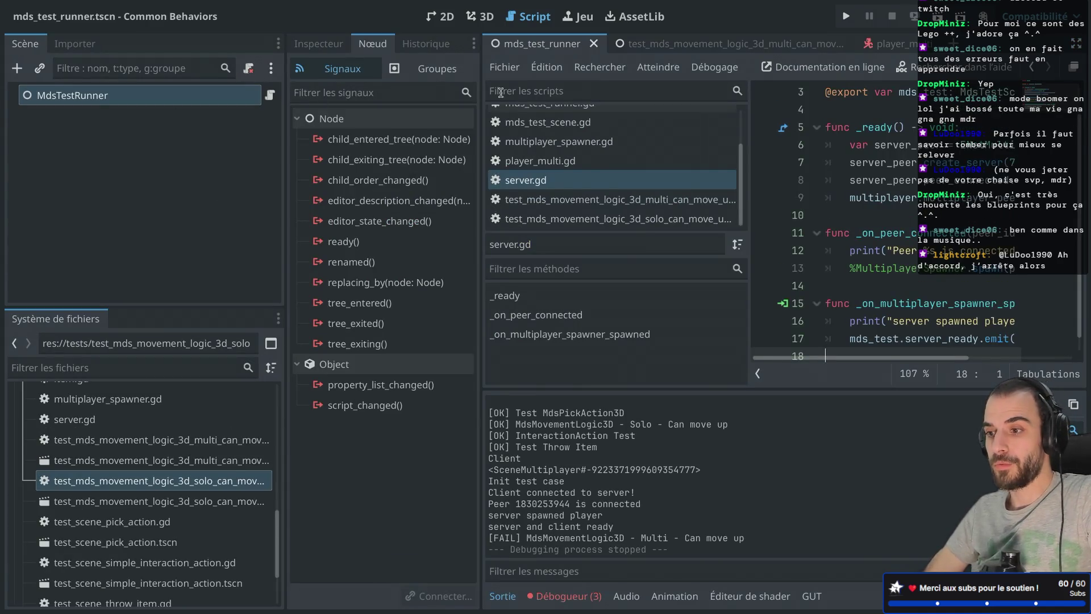
{"action": "left_click", "coordinate": [655, 50]}
{"action": "key", "text": "ctrl+shift+F11"}
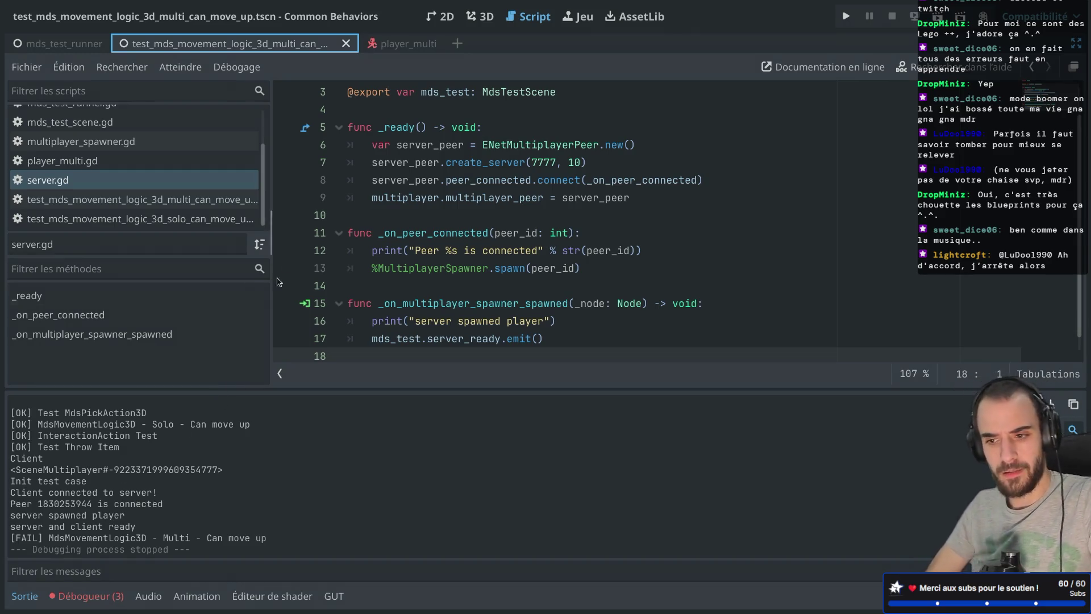
{"action": "left_click_drag", "start_coordinate": [273, 275], "coordinate": [293, 267]}
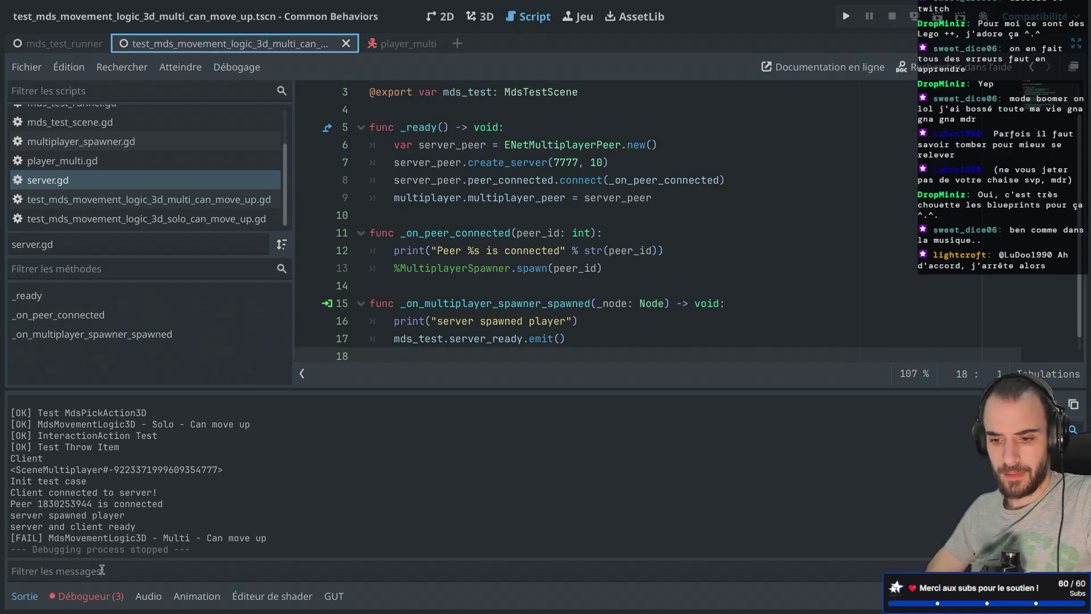
{"action": "left_click", "coordinate": [92, 601]}
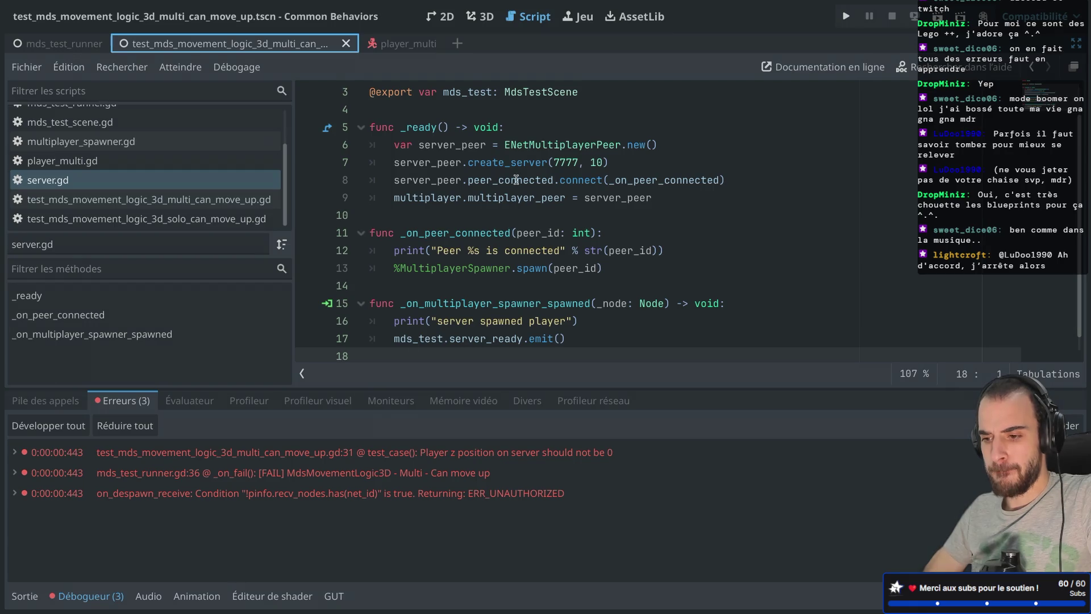
Review the solo can-move-up test's end_of_physics_frame await and set a breakpoint on line 10.
{"action": "mouse_move", "coordinate": [516, 180]}
{"action": "scroll", "coordinate": [516, 180], "scroll_direction": "down", "scroll_amount": 1}
{"action": "key", "text": "ctrl+shift+F11"}
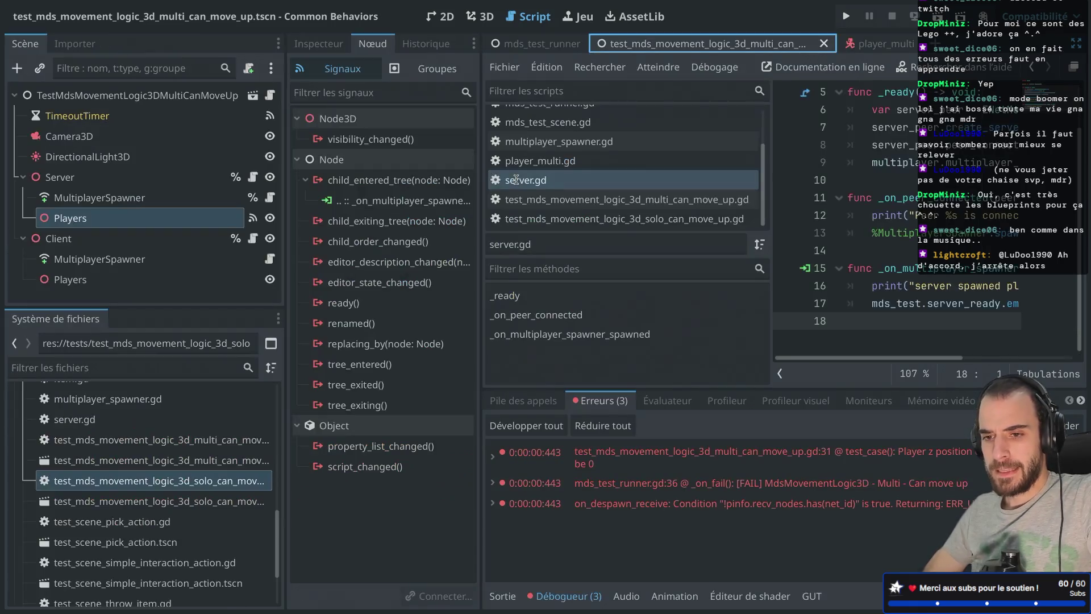
{"action": "key", "text": "ctrl+shift+F11"}
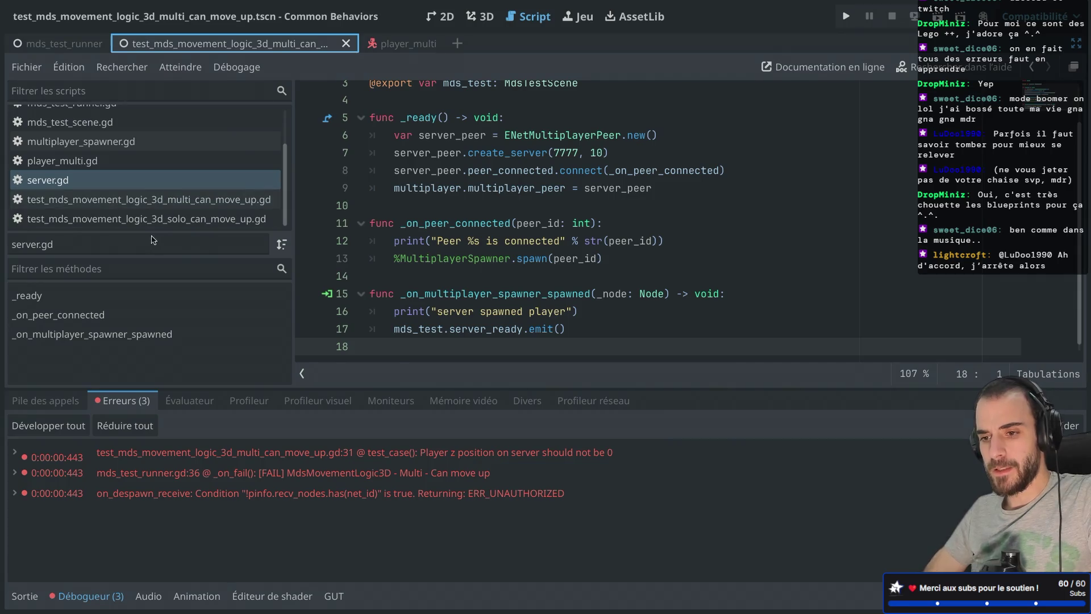
{"action": "left_click", "coordinate": [160, 226]}
{"action": "left_click", "coordinate": [530, 233]}
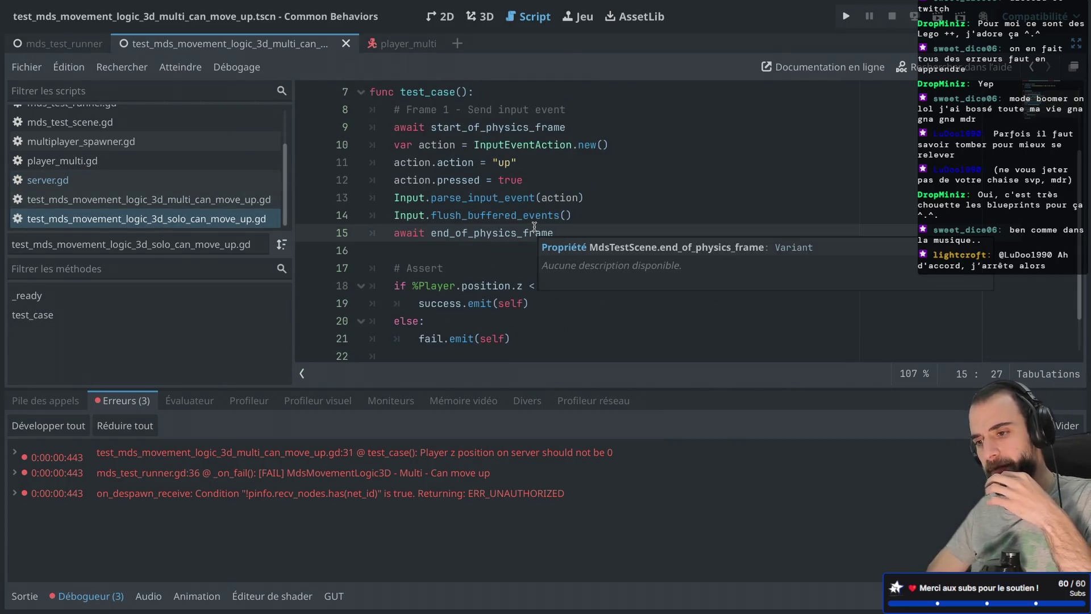
{"action": "left_click", "coordinate": [309, 145]}
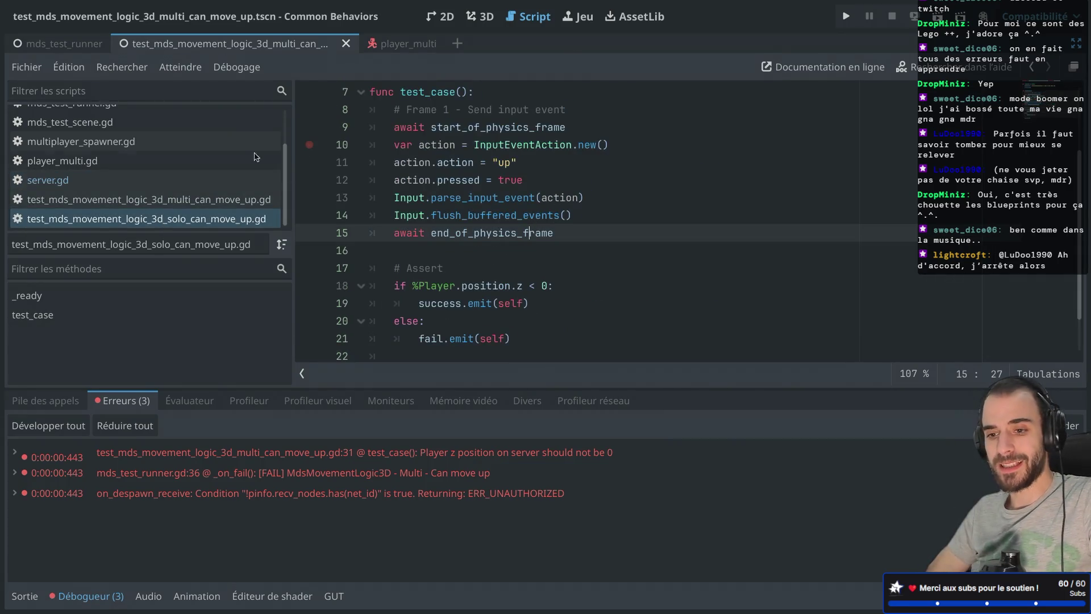
Add 'await start_of_physics_frame' below line 27 of the multi test script and run the project.
{"action": "left_click", "coordinate": [157, 200]}
{"action": "scroll", "coordinate": [597, 210], "scroll_direction": "down", "scroll_amount": 4}
{"action": "left_click", "coordinate": [599, 104]}
{"action": "left_click", "coordinate": [587, 91]}
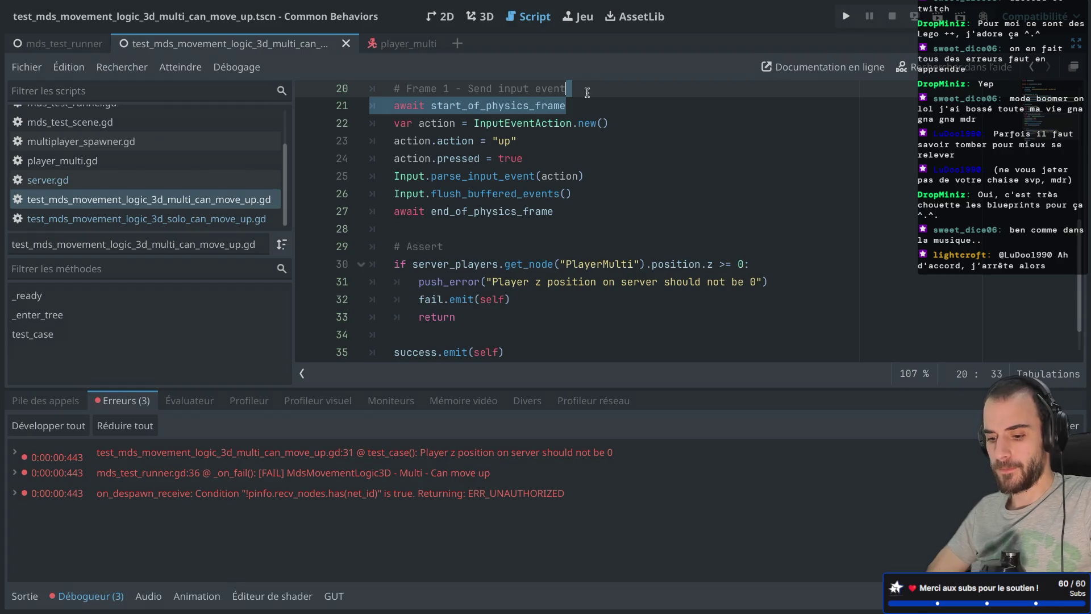
{"action": "left_click", "coordinate": [587, 211]}
{"action": "key", "text": "Return"}
{"action": "key", "text": "Return"}
{"action": "key", "text": "Return"}
{"action": "type", "text": "await start_of_physics_frame"}
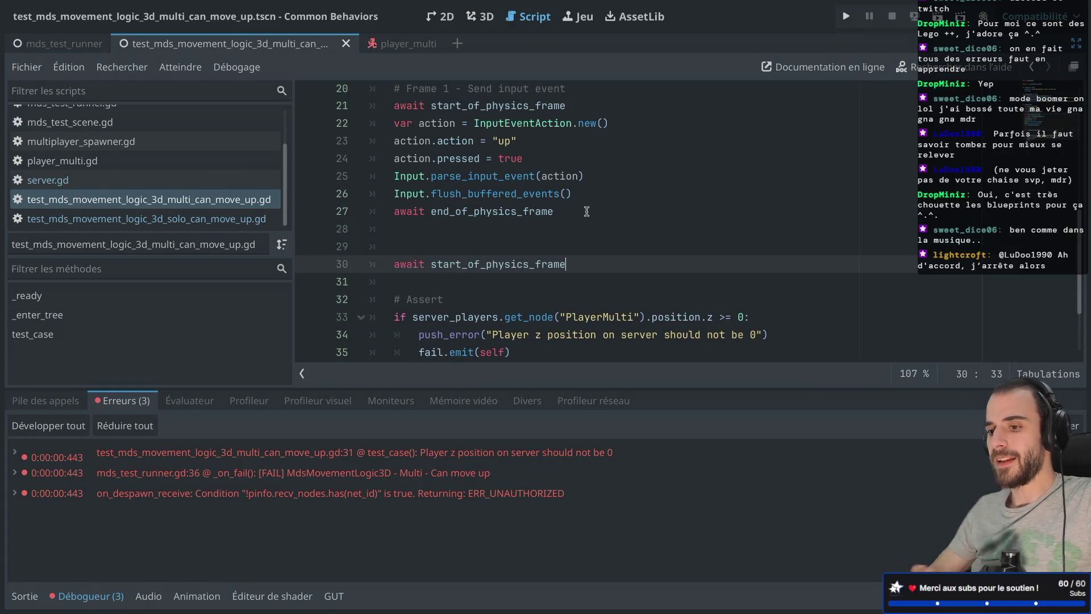
{"action": "scroll", "coordinate": [579, 242], "scroll_direction": "down", "scroll_amount": 2}
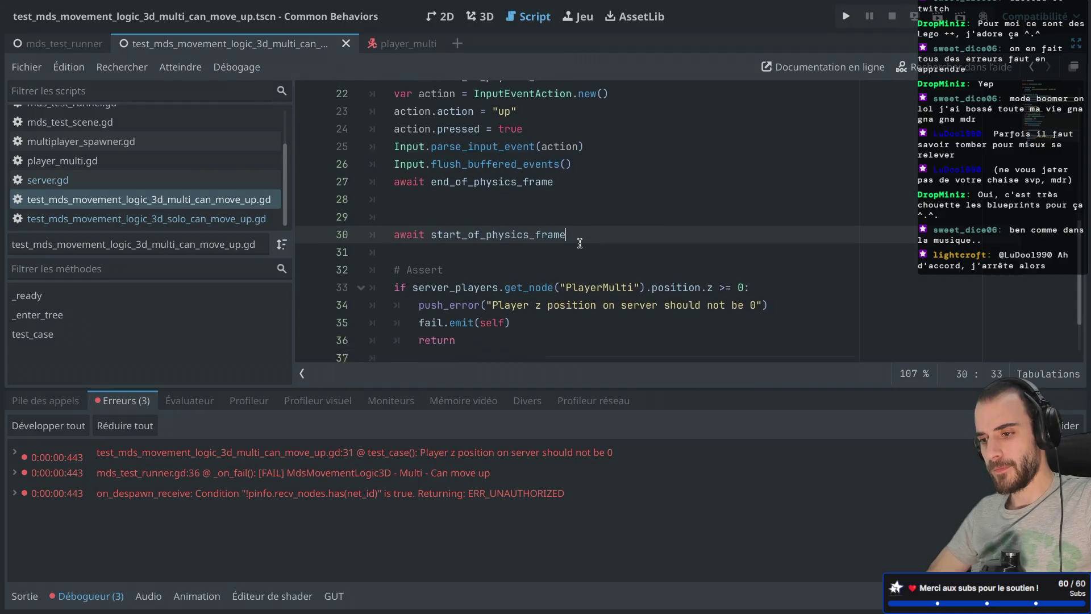
{"action": "left_click", "coordinate": [846, 16]}
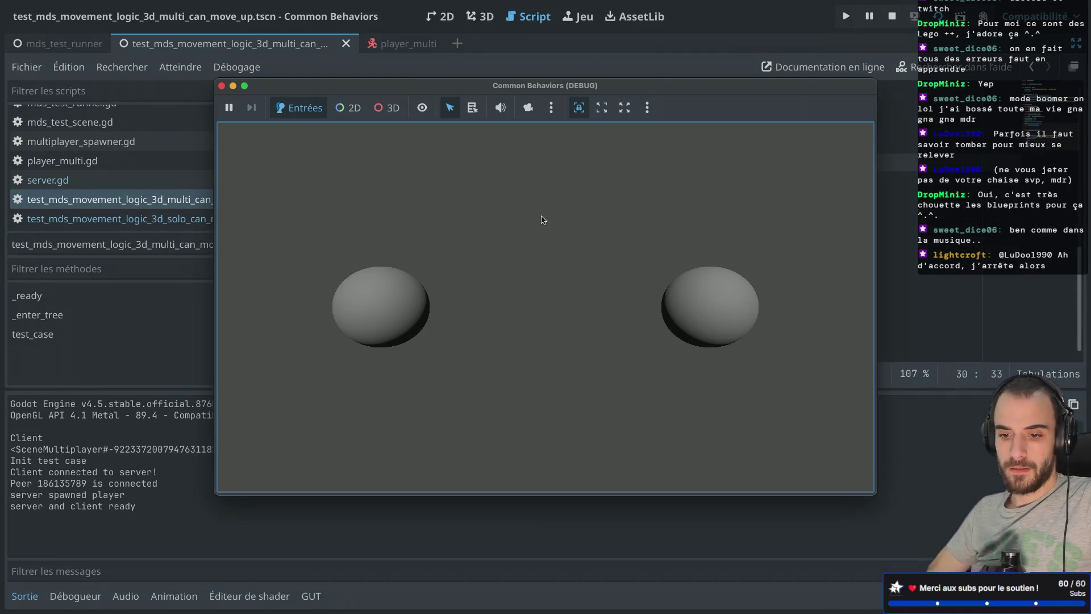
Stop the game and rerun mds_test_runner, which now reports [OK] for Multi - Can move up.
{"action": "left_click", "coordinate": [222, 86]}
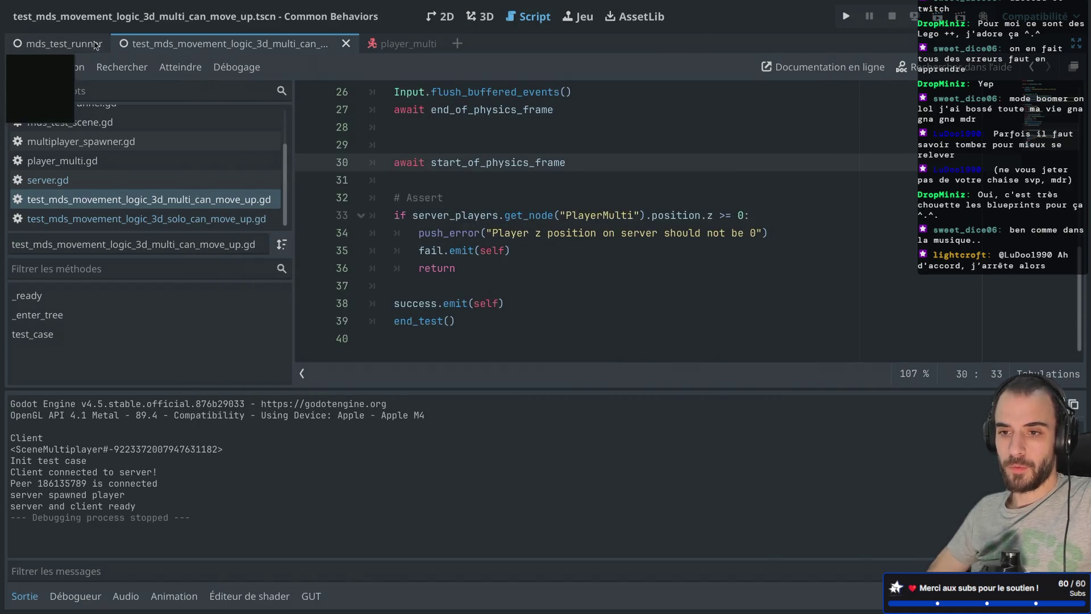
{"action": "left_click", "coordinate": [938, 17]}
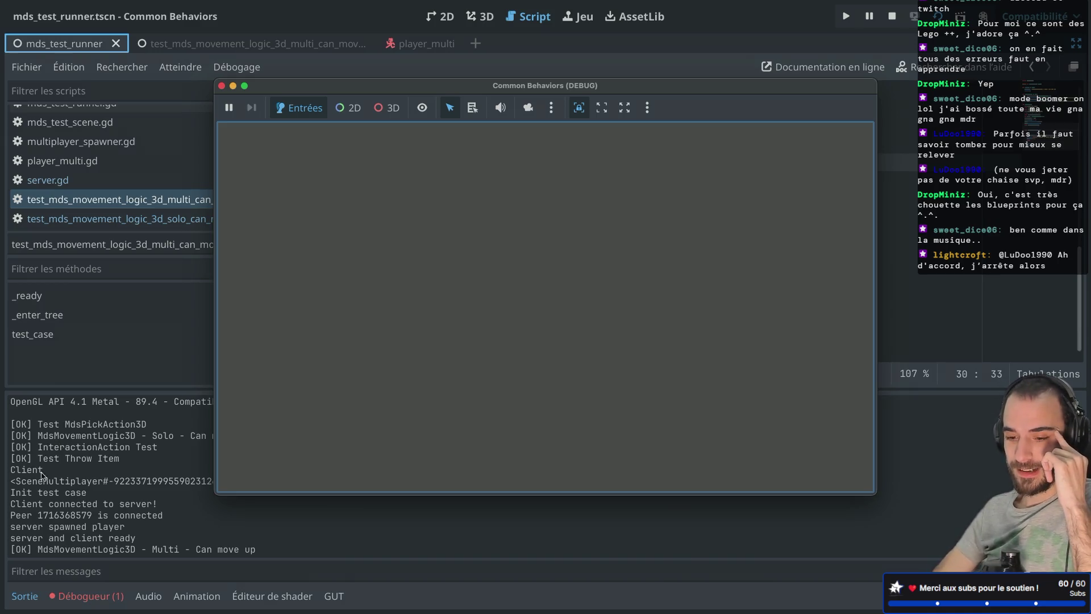
Comment out the start_of_physics_frame await on line 30 with '#' and rerun the tests.
{"action": "left_click", "coordinate": [222, 86]}
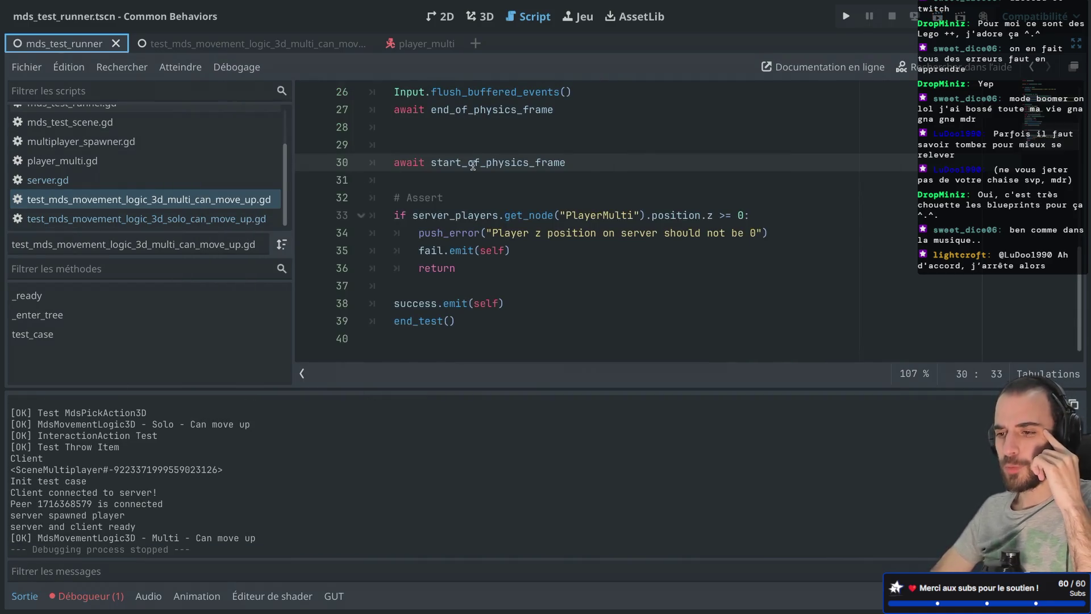
{"action": "scroll", "coordinate": [454, 181], "scroll_direction": "up", "scroll_amount": 3}
{"action": "left_click", "coordinate": [394, 266]}
{"action": "type", "text": "#"}
{"action": "key", "text": "super+b"}
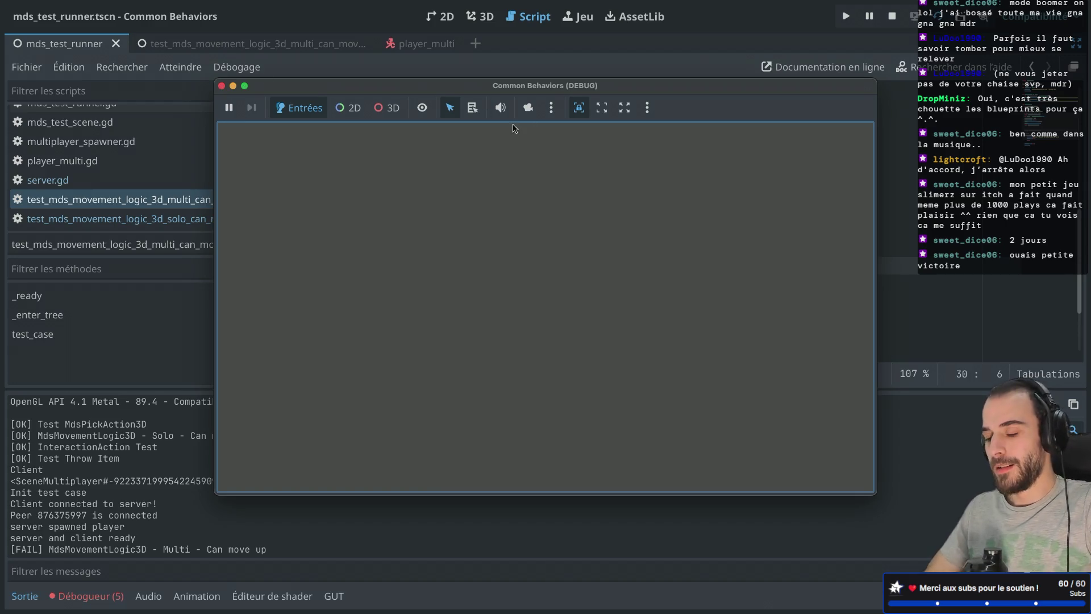
Load itch.io in a new browser tab.
{"action": "key", "text": "super+Tab"}
{"action": "key", "text": "super+t"}
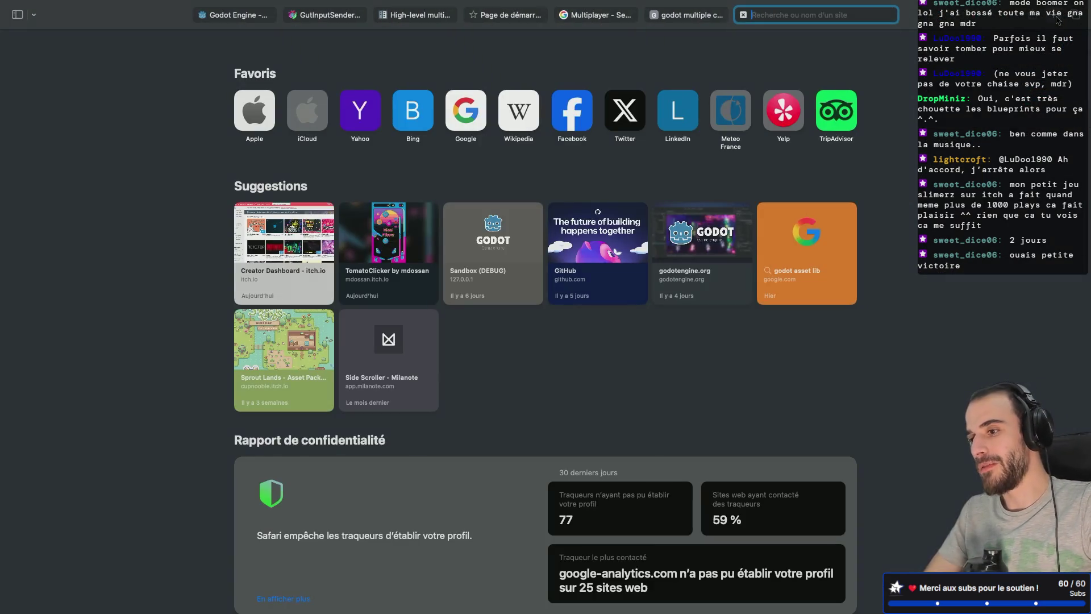
{"action": "type", "text": "itch.io"}
{"action": "key", "text": "Return"}
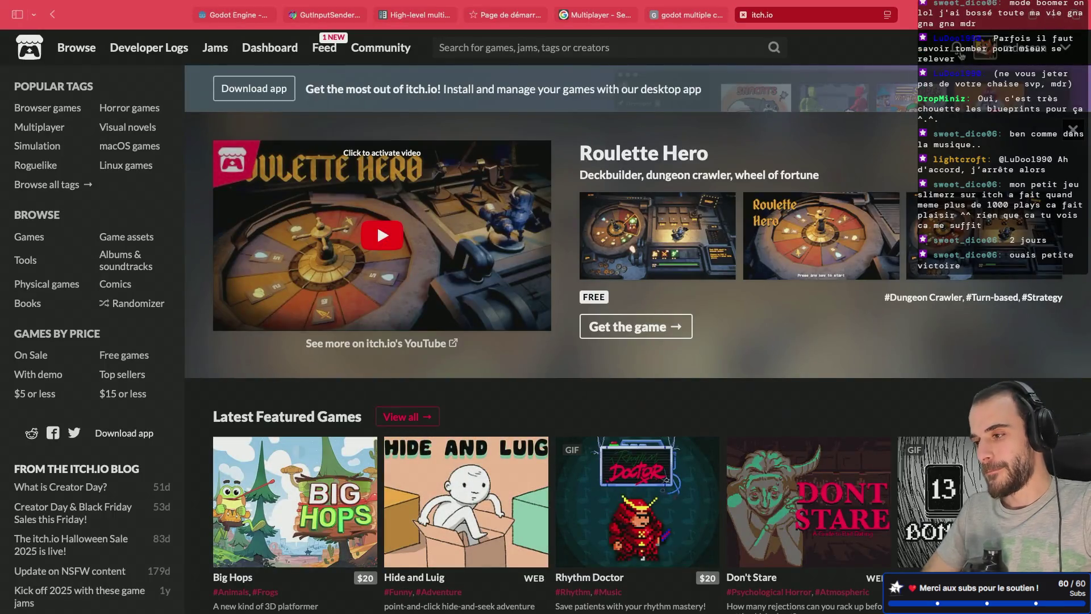
Go through the account menu to the Creator Dashboard and open Miami Flipper 1987's analytics.
{"action": "left_click", "coordinate": [1022, 50]}
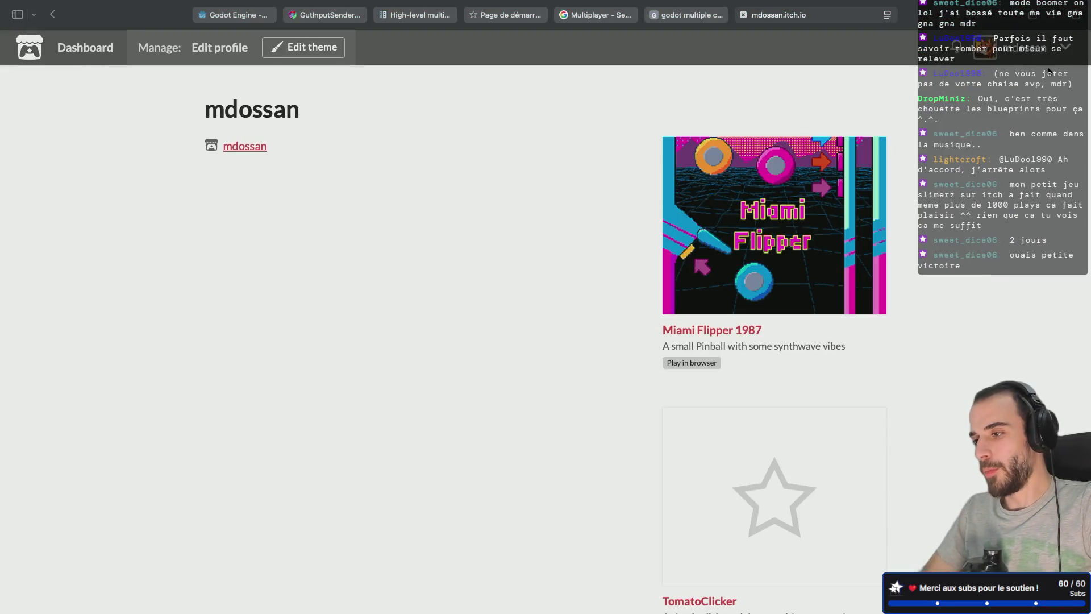
{"action": "left_click", "coordinate": [1068, 48]}
{"action": "left_click", "coordinate": [991, 196]}
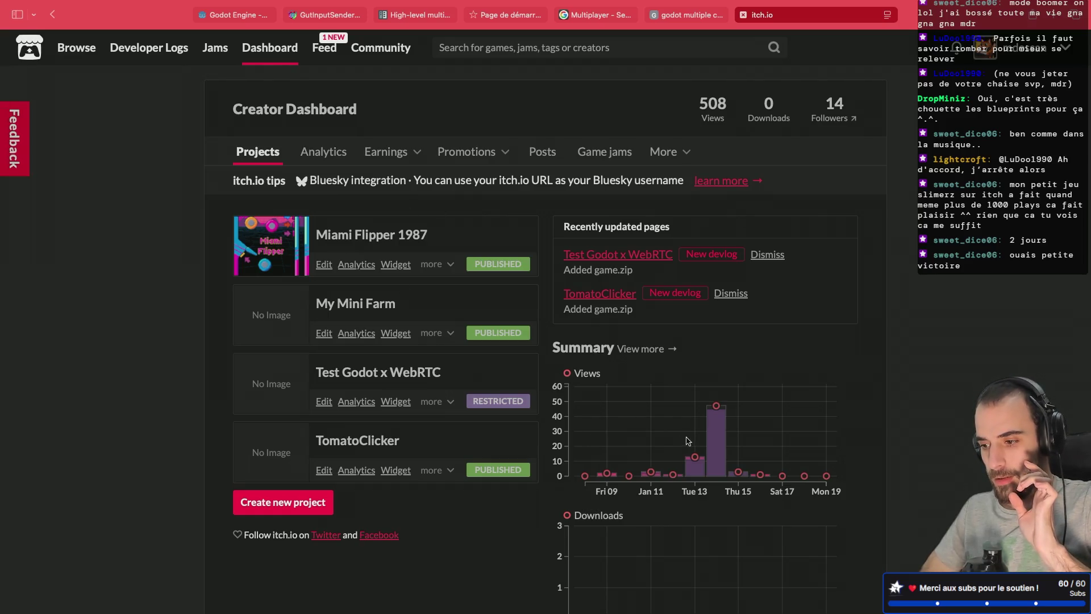
{"action": "mouse_move", "coordinate": [716, 441]}
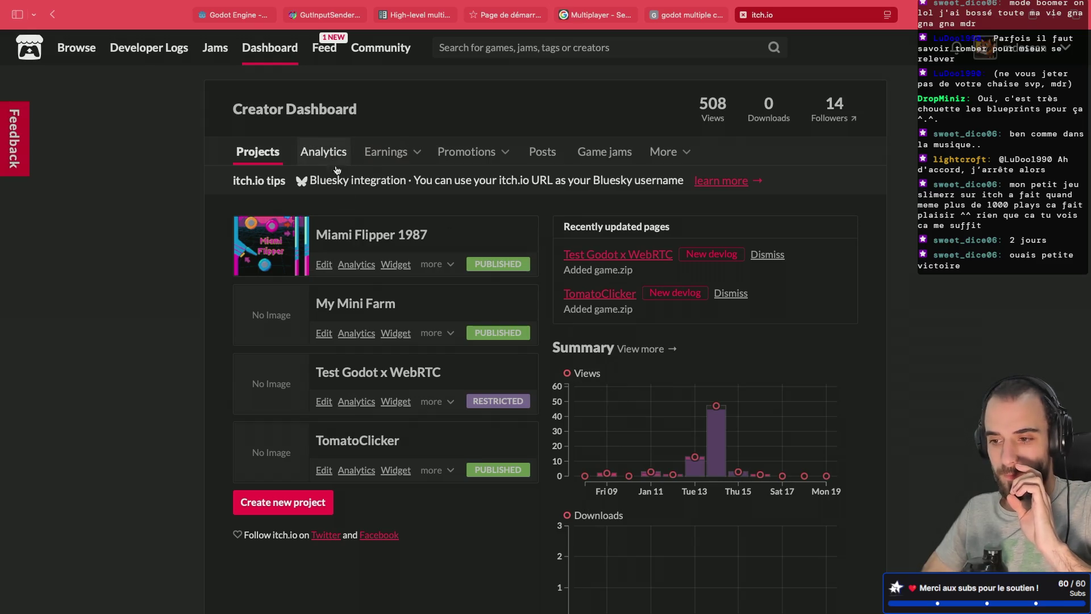
{"action": "left_click", "coordinate": [357, 265]}
Highlight the 152 browser plays total and switch the analytics range to September 2025.
{"action": "mouse_move", "coordinate": [411, 339]}
{"action": "left_click_drag", "start_coordinate": [414, 161], "coordinate": [447, 163]}
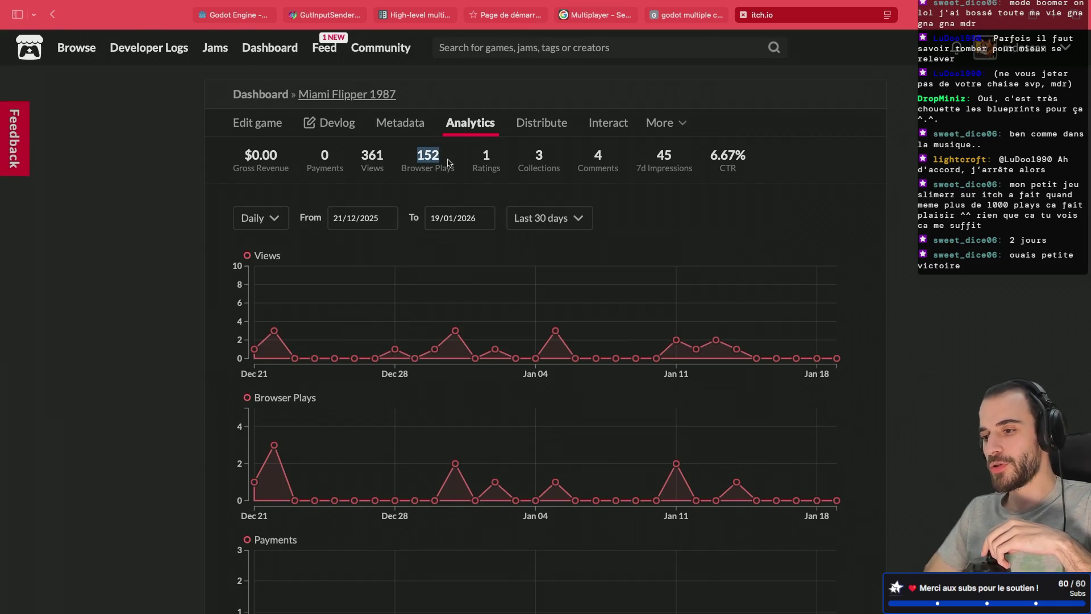
{"action": "scroll", "coordinate": [412, 341], "scroll_direction": "down", "scroll_amount": 1}
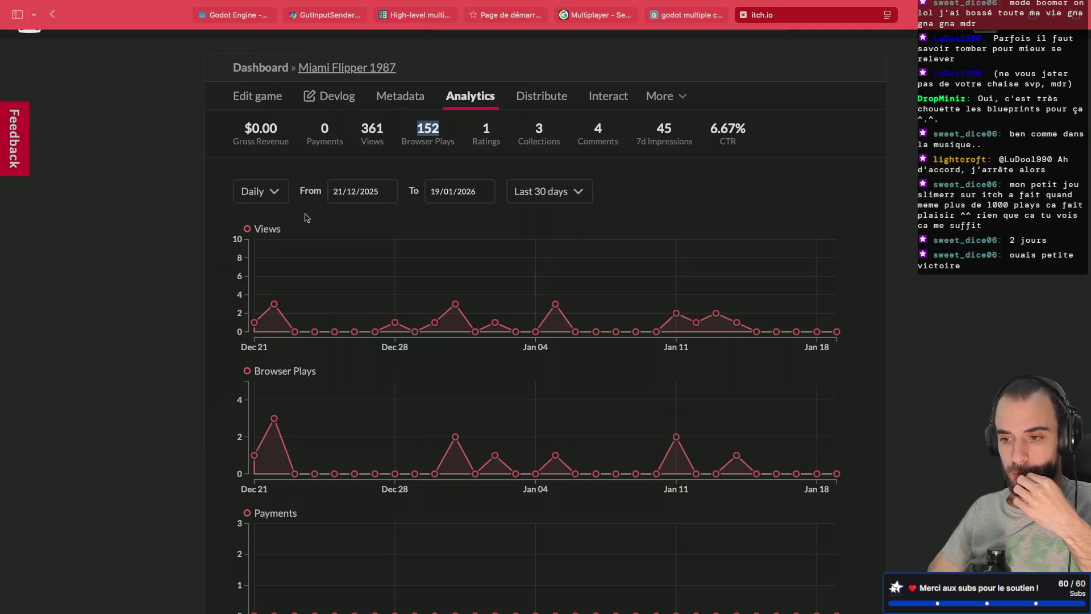
{"action": "left_click", "coordinate": [542, 192]}
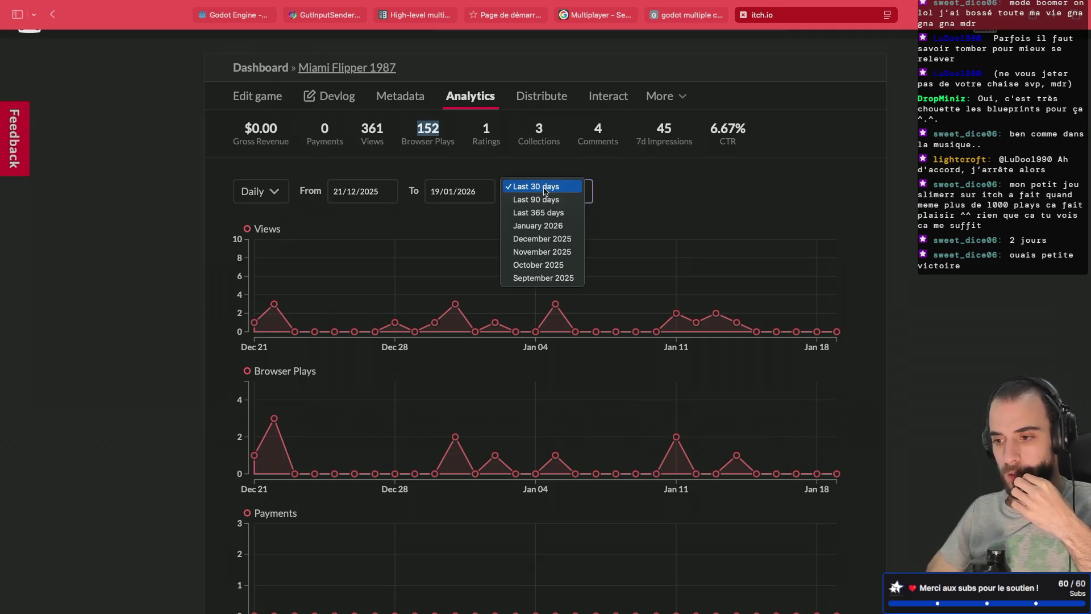
{"action": "left_click", "coordinate": [547, 278]}
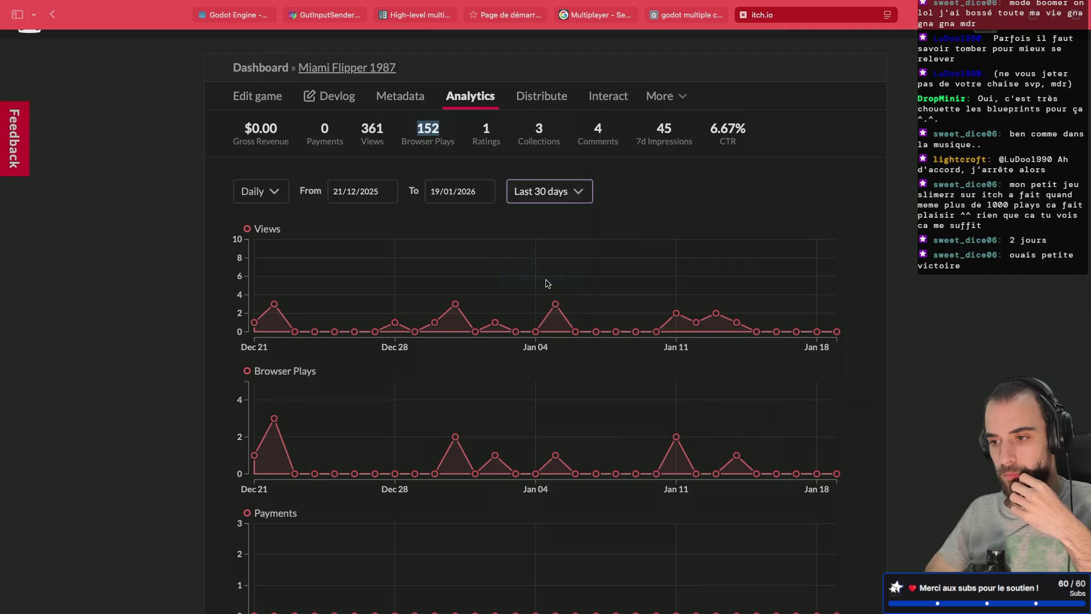
{"action": "left_click", "coordinate": [568, 196]}
{"action": "left_click", "coordinate": [551, 230]}
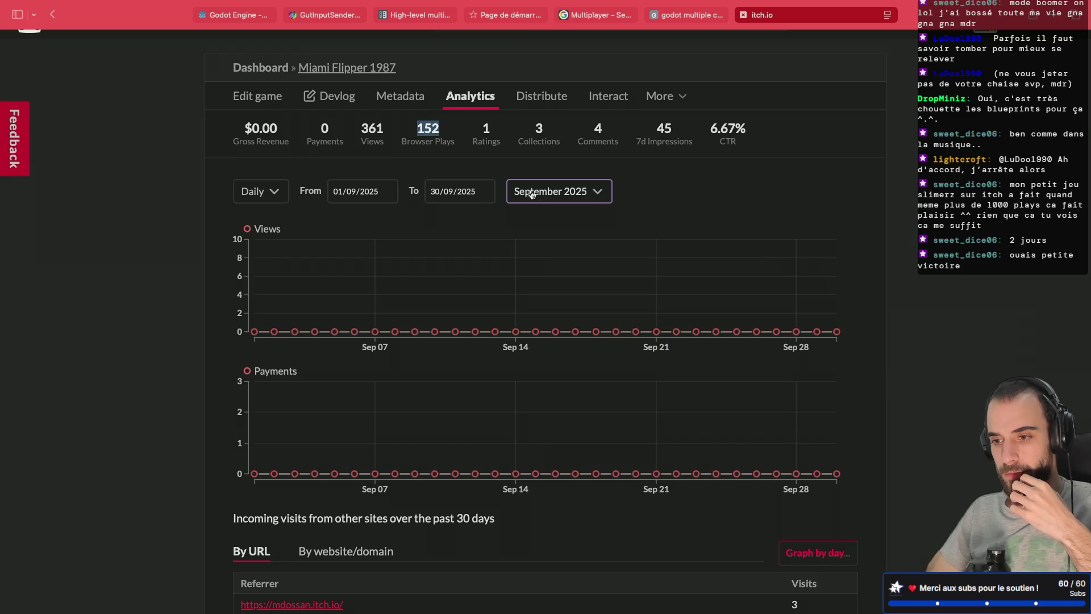
Set the range's end date to 31/01/2026, then close the itch.io tab.
{"action": "left_click", "coordinate": [442, 196]}
{"action": "left_click", "coordinate": [497, 211]}
{"action": "left_click", "coordinate": [497, 210]}
{"action": "left_click", "coordinate": [497, 211]}
{"action": "left_click", "coordinate": [498, 211]}
{"action": "left_click", "coordinate": [484, 272]}
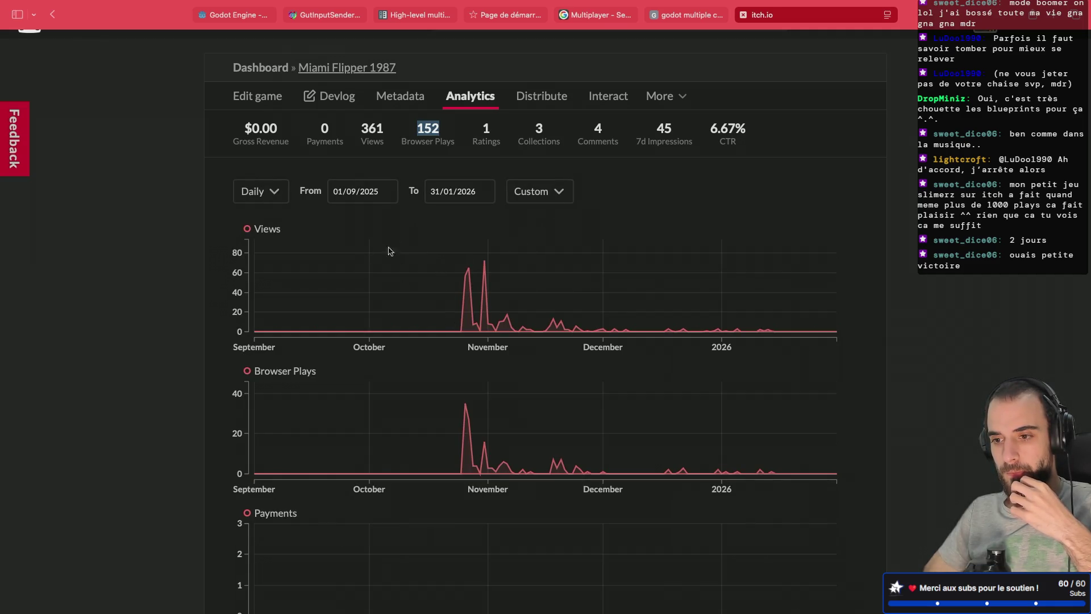
{"action": "scroll", "coordinate": [442, 321], "scroll_direction": "down", "scroll_amount": 1}
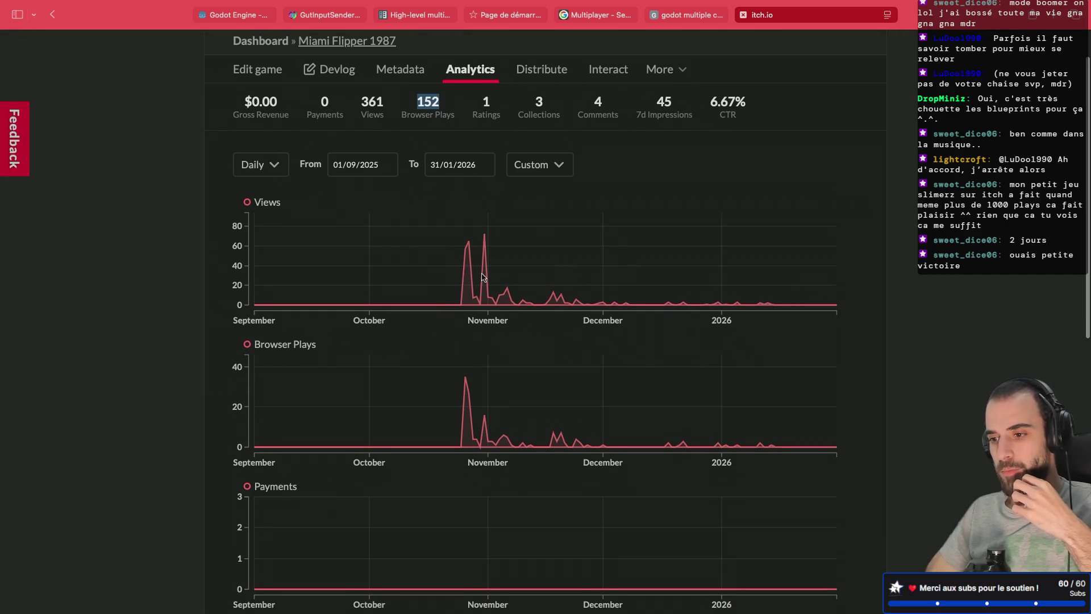
{"action": "scroll", "coordinate": [689, 286], "scroll_direction": "down", "scroll_amount": 4}
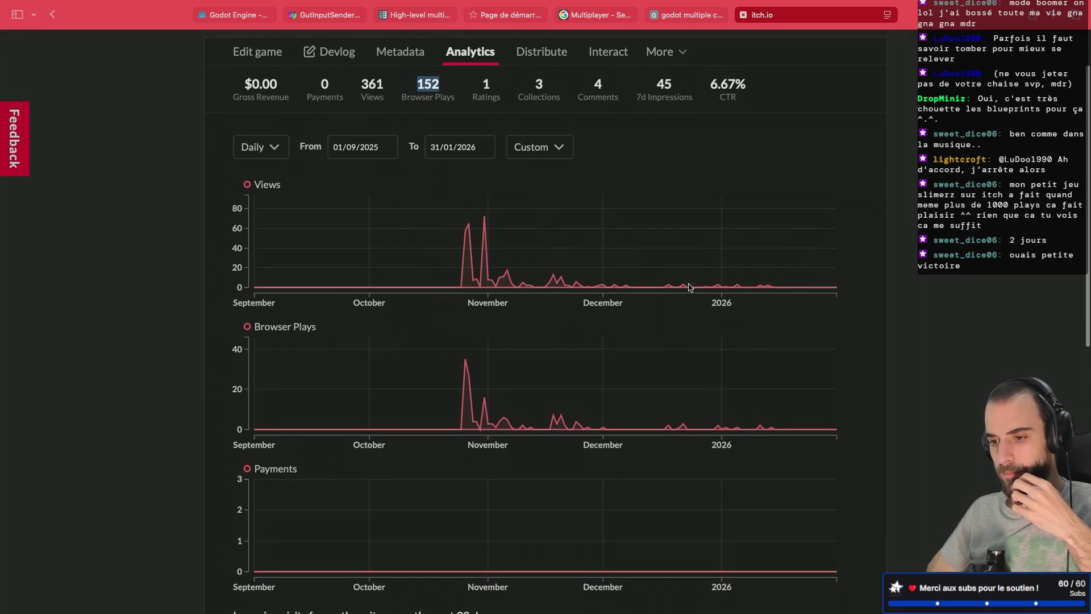
{"action": "scroll", "coordinate": [689, 287], "scroll_direction": "up", "scroll_amount": 5}
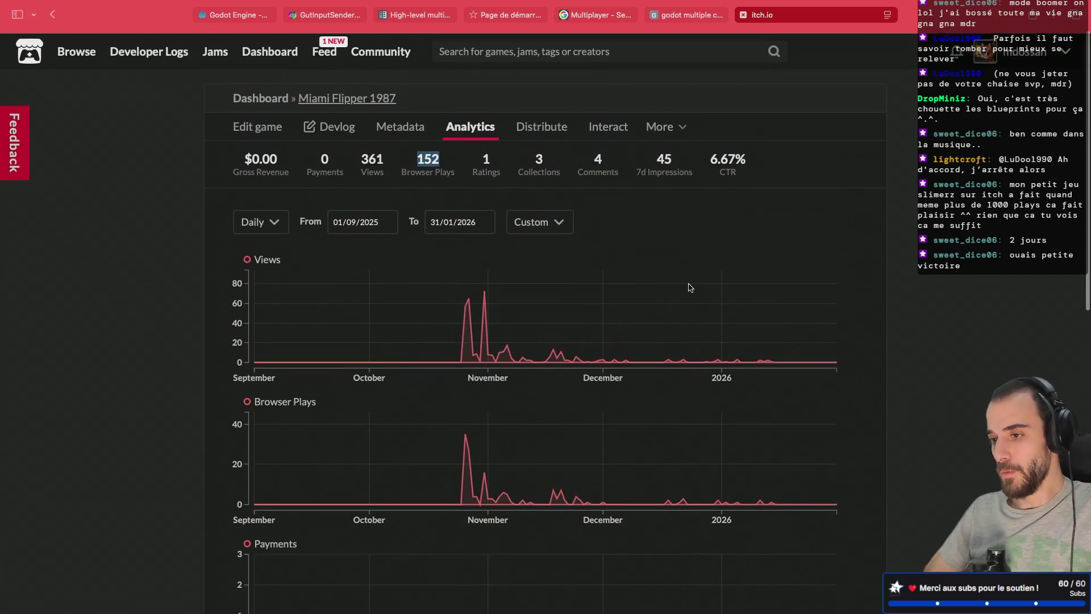
{"action": "left_click", "coordinate": [743, 15]}
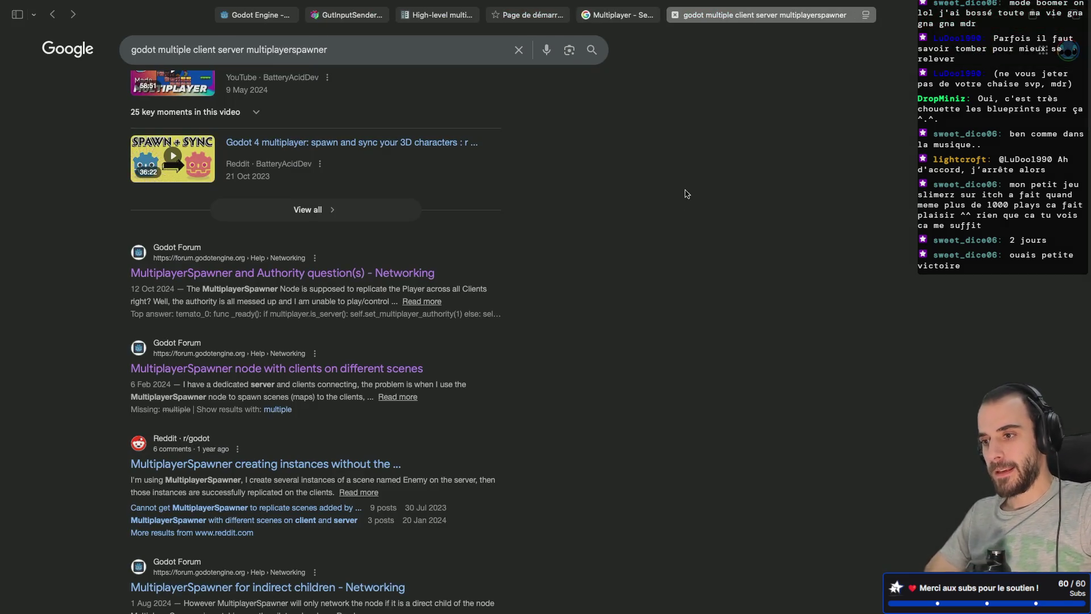
Return to the Godot editor and stop the running test game.
{"action": "key", "text": "ctrl+Left"}
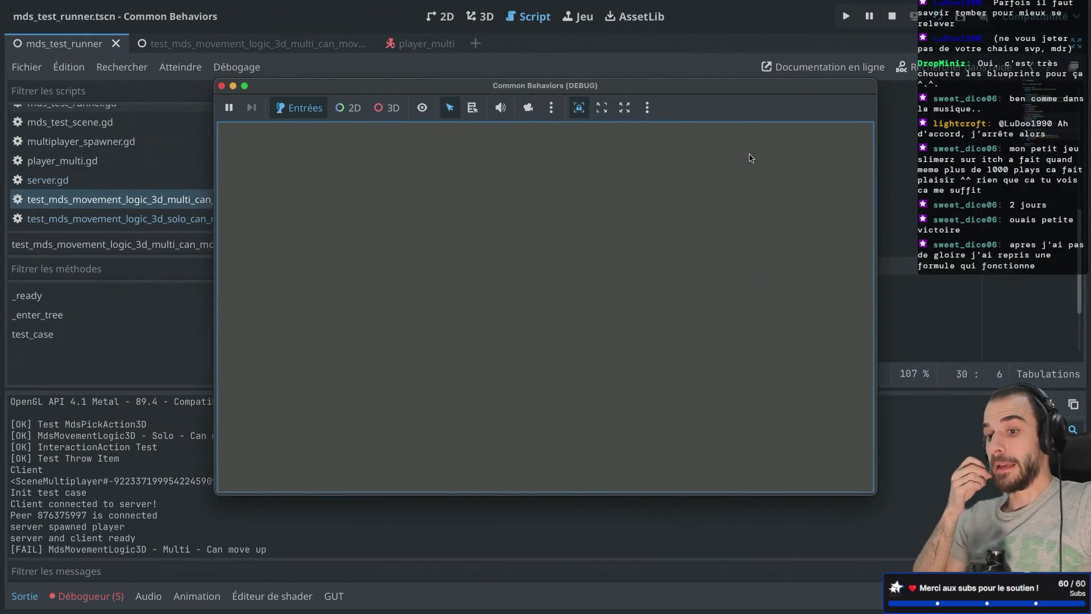
{"action": "left_click_drag", "start_coordinate": [420, 85], "coordinate": [388, 146]}
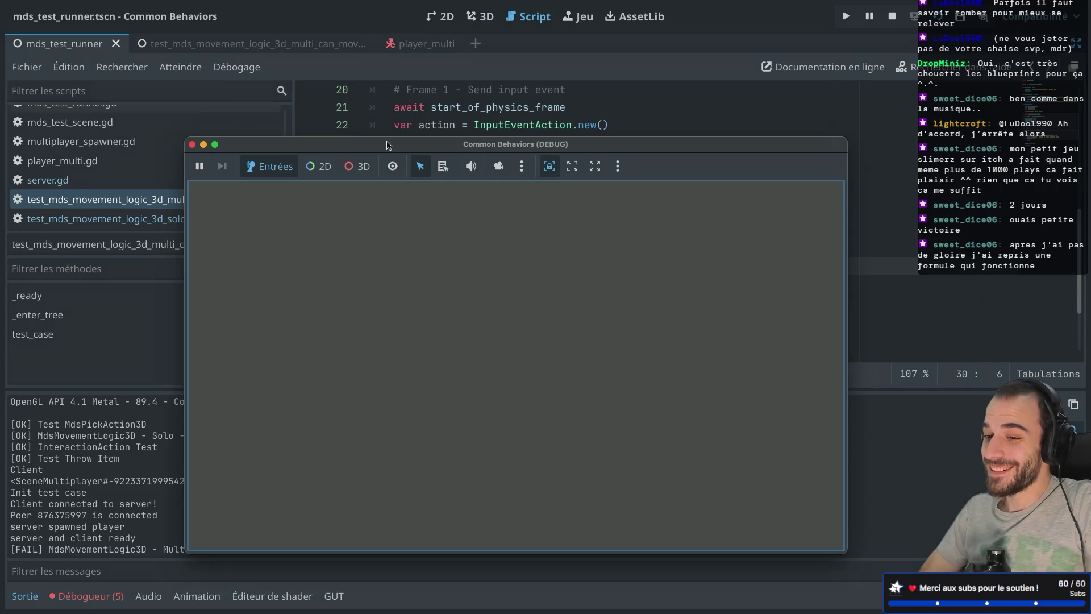
{"action": "left_click", "coordinate": [192, 144]}
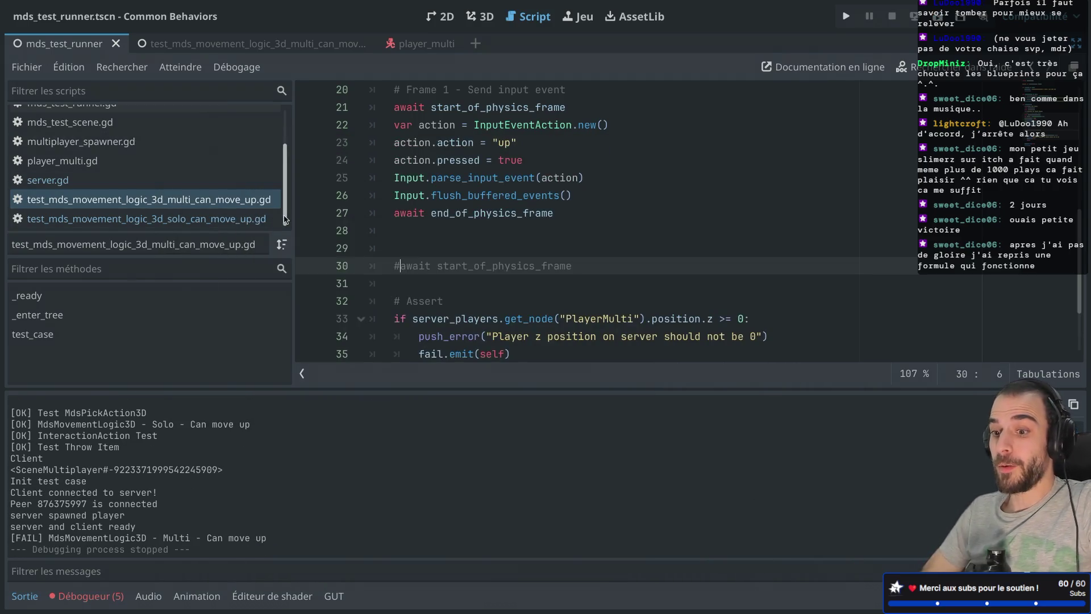
Open test_mds_movement_logic_3d_solo_can_move_up.gd and bring the side docks back.
{"action": "left_click_drag", "start_coordinate": [295, 206], "coordinate": [304, 206]}
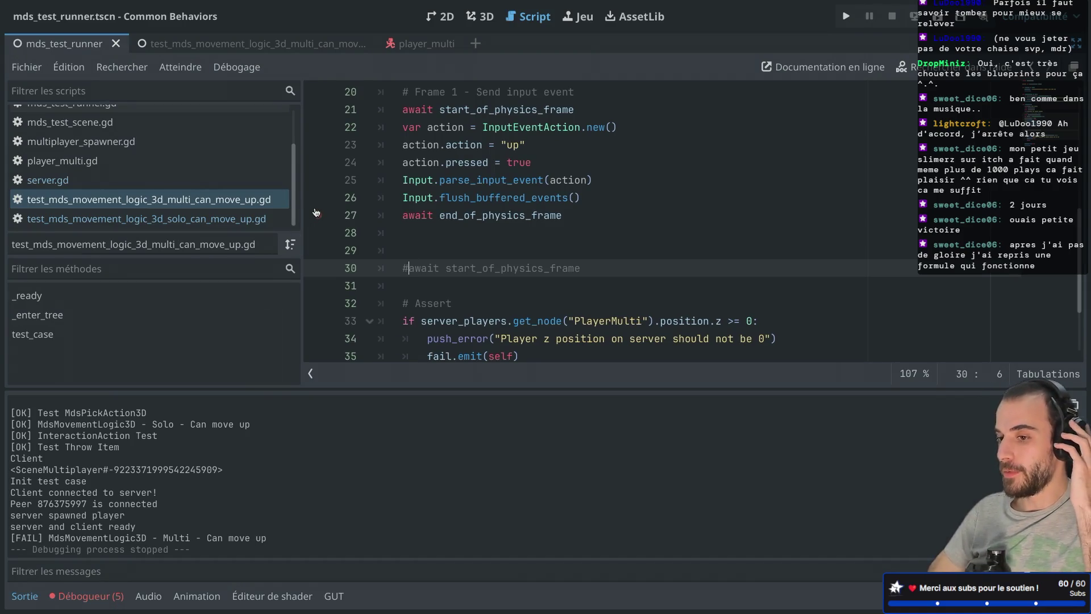
{"action": "left_click", "coordinate": [213, 336]}
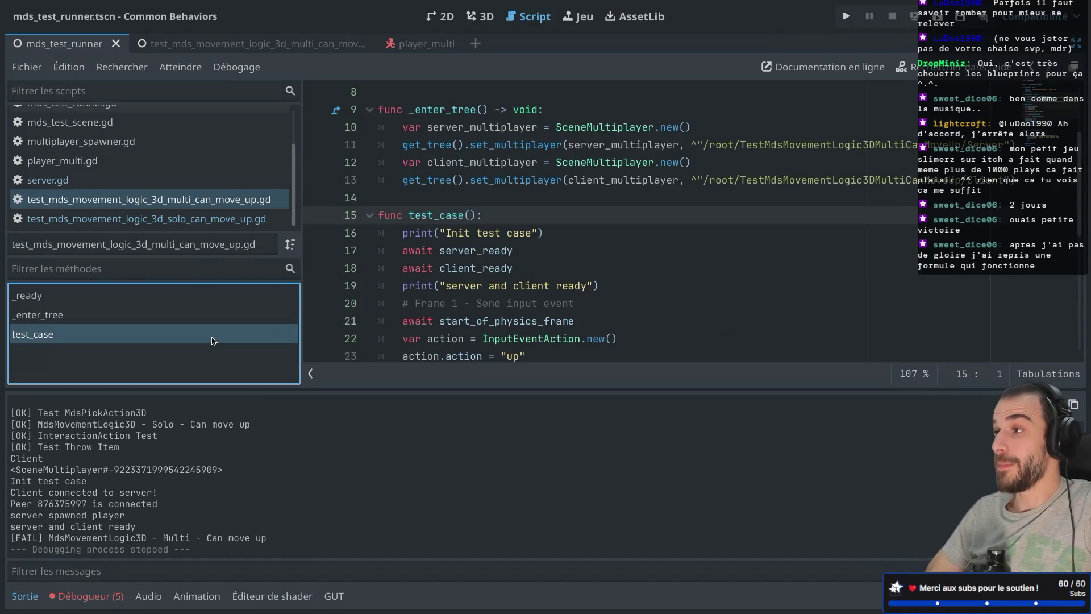
{"action": "left_click", "coordinate": [189, 221]}
{"action": "key", "text": "ctrl+shift+F11"}
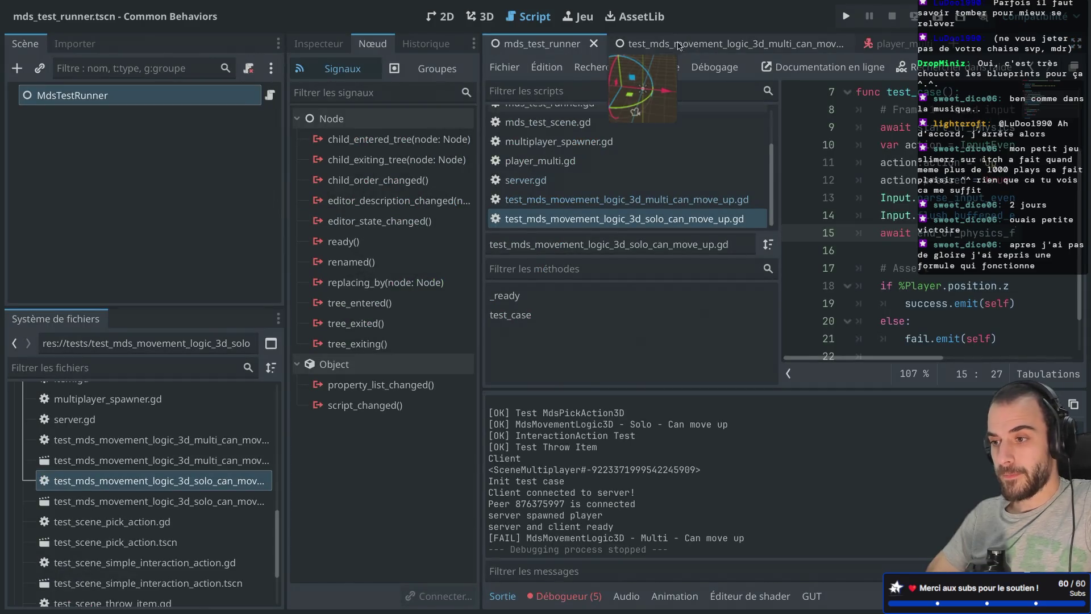
Enter distraction-free mode and put the caret on empty line 16 of the test script.
{"action": "left_click", "coordinate": [706, 43]}
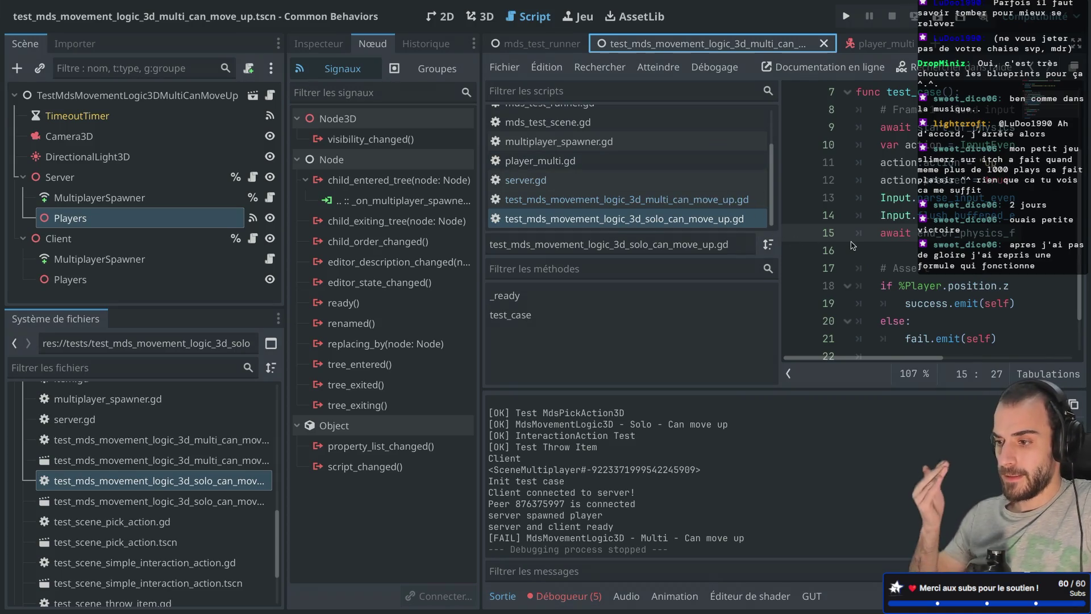
{"action": "key", "text": "ctrl+shift+F11"}
{"action": "left_click", "coordinate": [447, 254]}
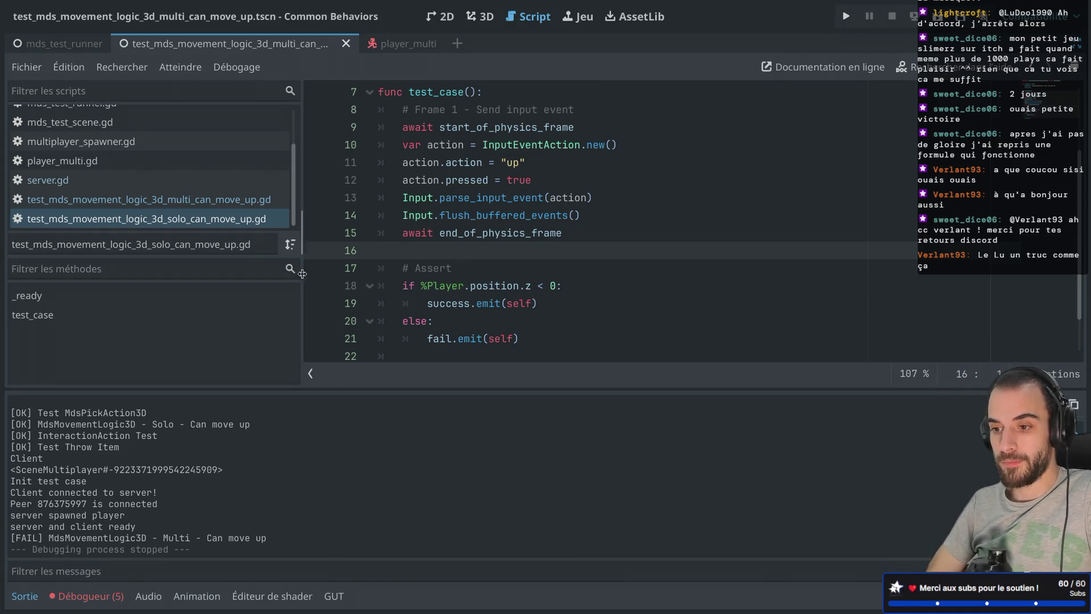
Rerun the mds_test_runner scene: Solo Can move up passes, Multi Can move up logs [FAIL].
{"action": "scroll", "coordinate": [398, 250], "scroll_direction": "down", "scroll_amount": 1}
{"action": "scroll", "coordinate": [398, 250], "scroll_direction": "up", "scroll_amount": 1}
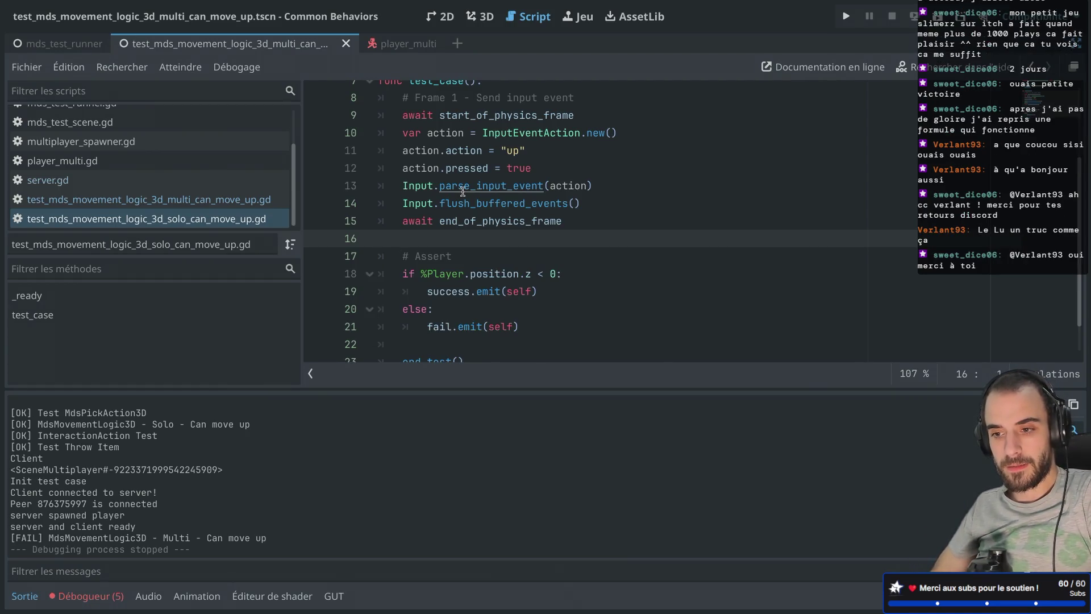
{"action": "key", "text": "ctrl+shift+F11"}
{"action": "key", "text": "ctrl+shift+F11"}
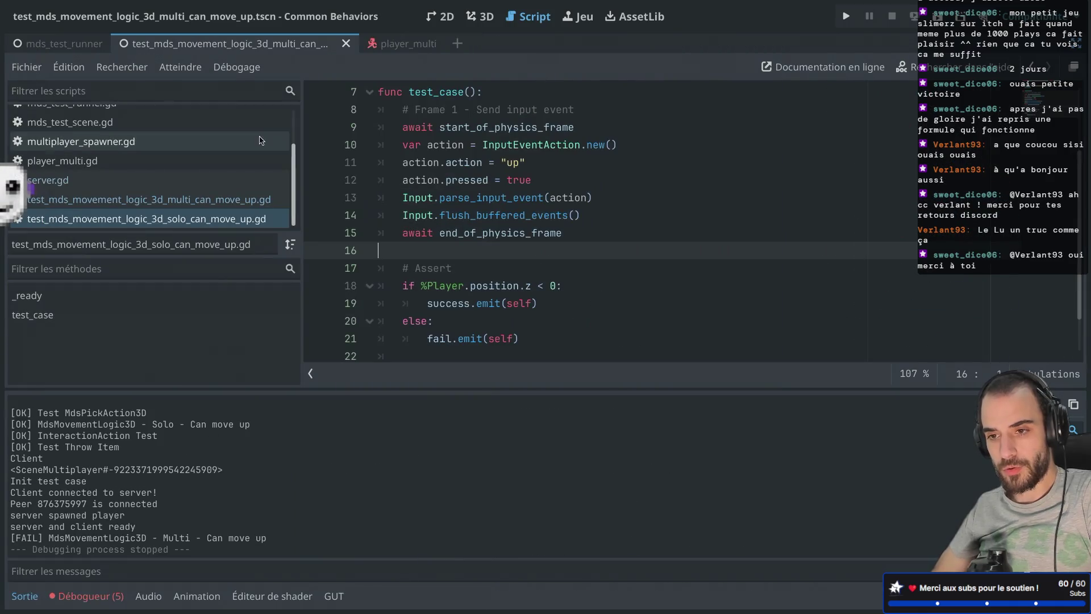
{"action": "left_click", "coordinate": [88, 45]}
{"action": "key", "text": "super+r"}
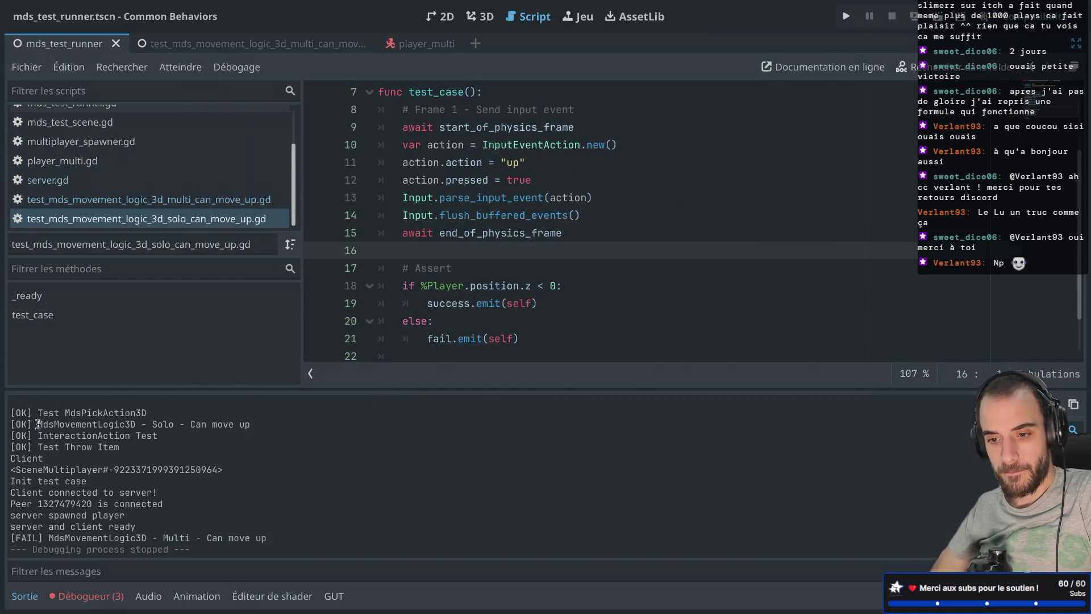
{"action": "left_click_drag", "start_coordinate": [37, 425], "coordinate": [283, 426]}
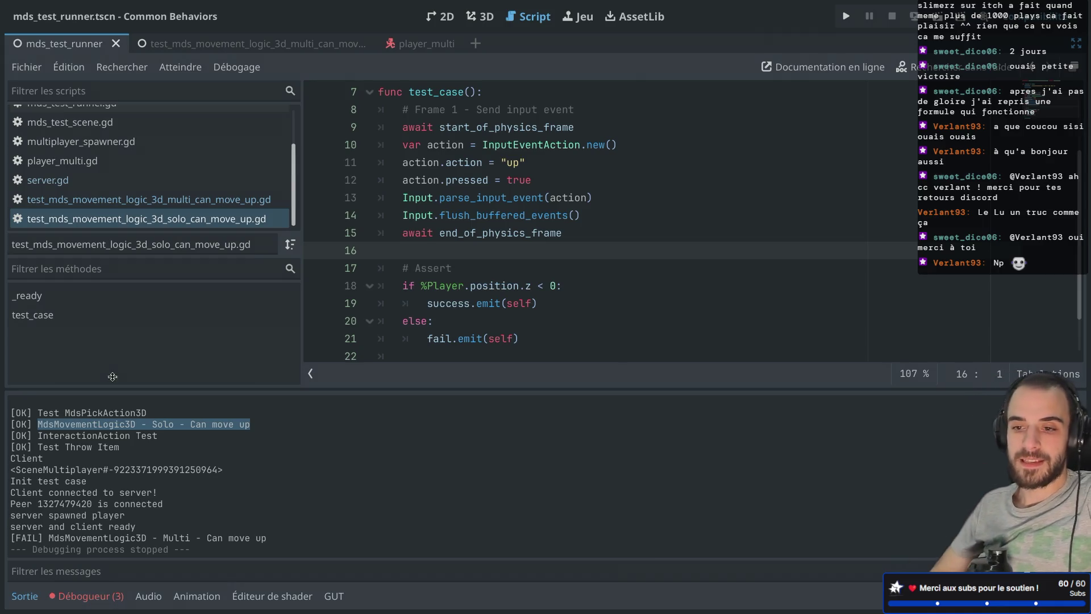
Open the multi Can move up script, add a blank line after line 19, and review the awaits.
{"action": "left_click", "coordinate": [98, 199]}
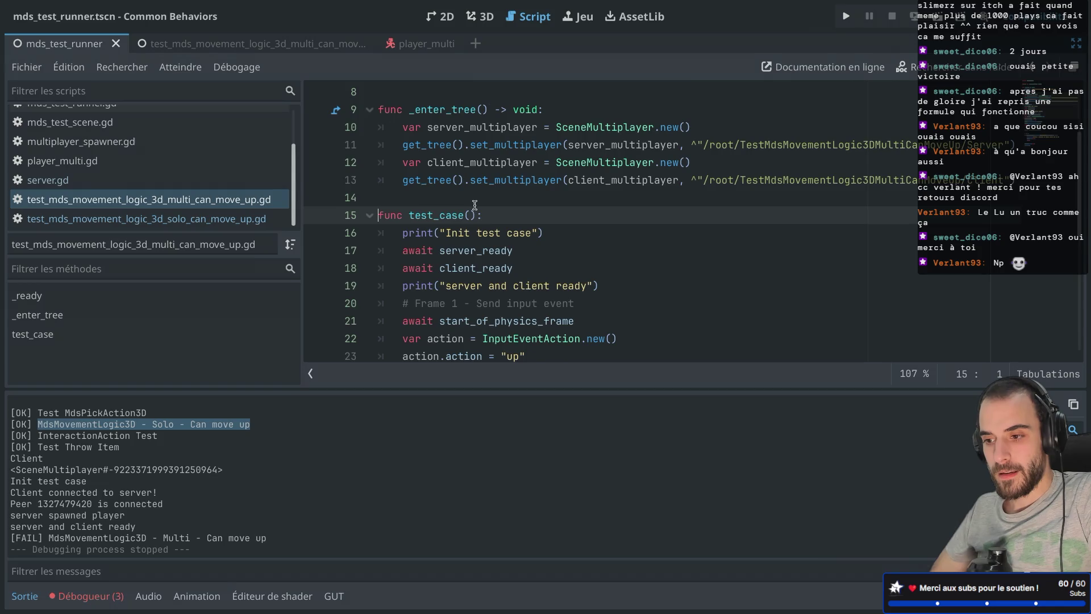
{"action": "scroll", "coordinate": [475, 205], "scroll_direction": "down", "scroll_amount": 3}
{"action": "left_click", "coordinate": [603, 182]}
{"action": "key", "text": "Return"}
{"action": "left_click_drag", "start_coordinate": [403, 150], "coordinate": [513, 150]}
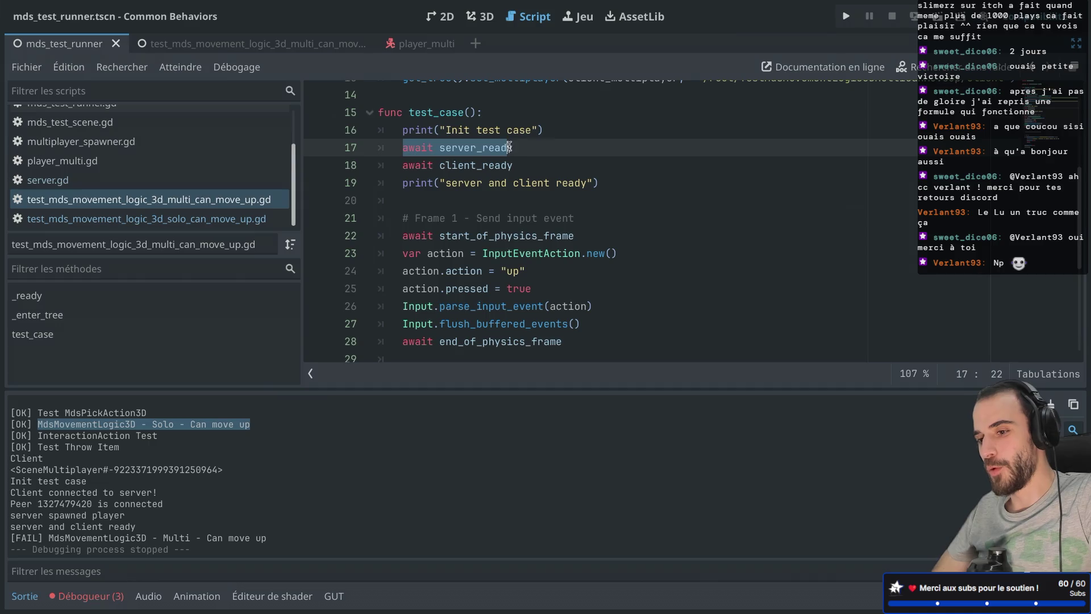
{"action": "left_click_drag", "start_coordinate": [401, 165], "coordinate": [489, 165]}
{"action": "left_click_drag", "start_coordinate": [397, 235], "coordinate": [569, 236]}
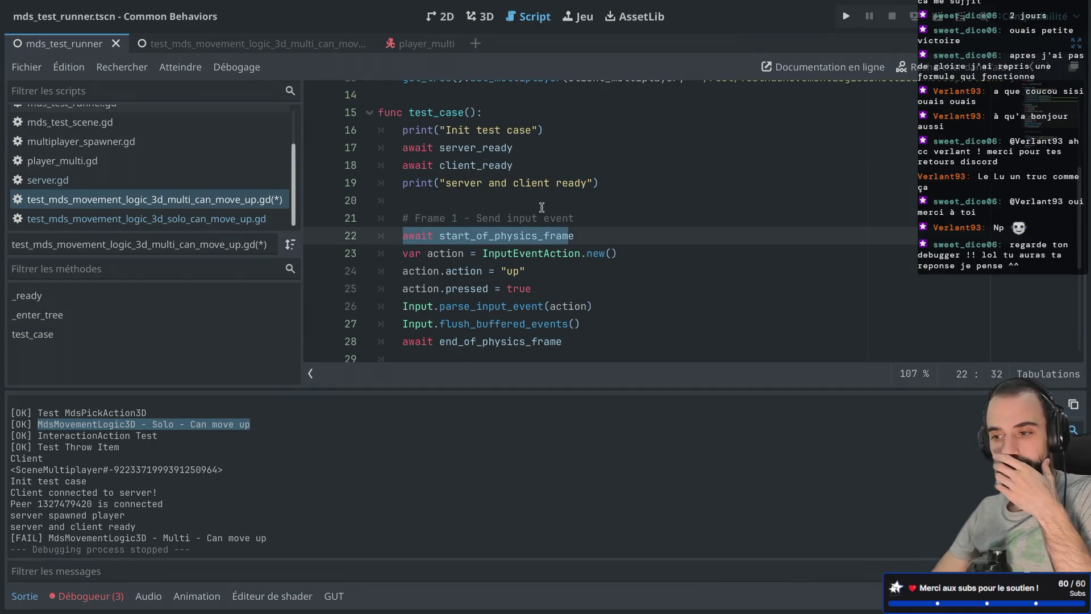
Show the debugger's error list, led by the line 34 server z-position assertion.
{"action": "scroll", "coordinate": [542, 207], "scroll_direction": "down", "scroll_amount": 2}
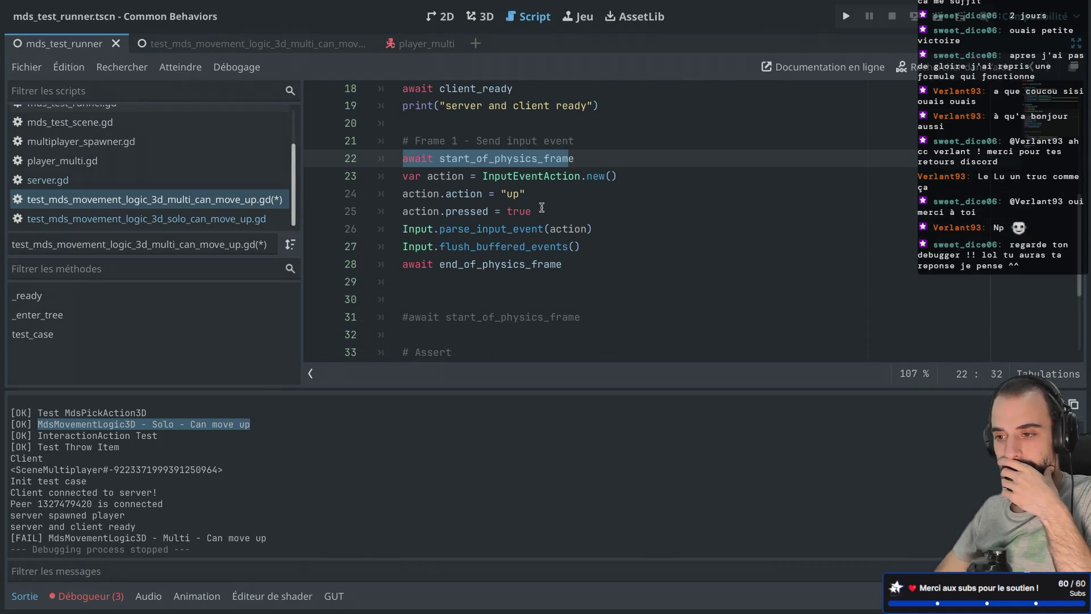
{"action": "scroll", "coordinate": [541, 206], "scroll_direction": "down", "scroll_amount": 2}
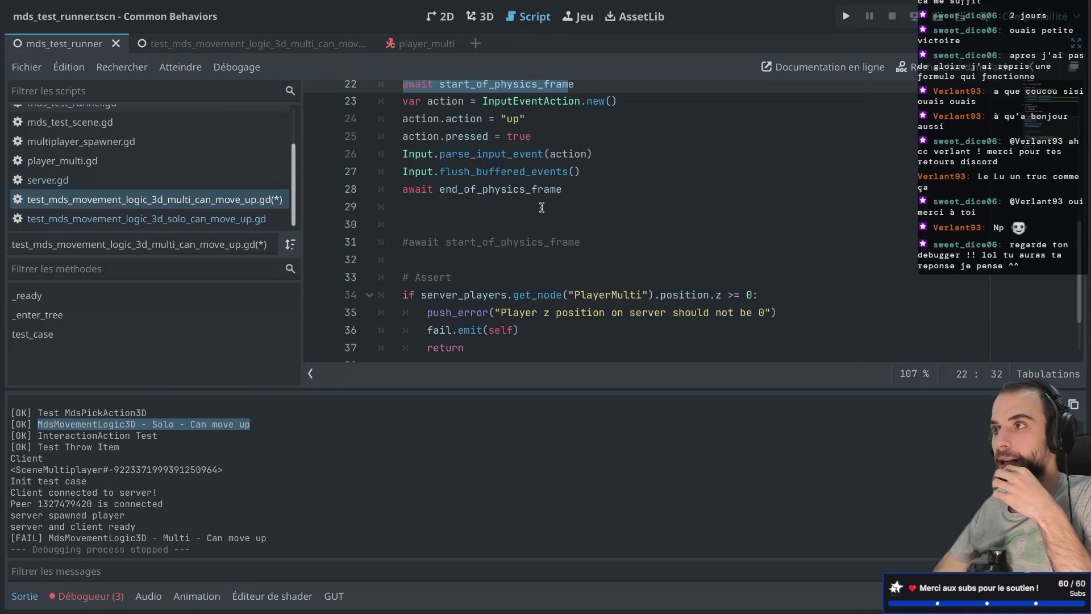
{"action": "left_click", "coordinate": [88, 595]}
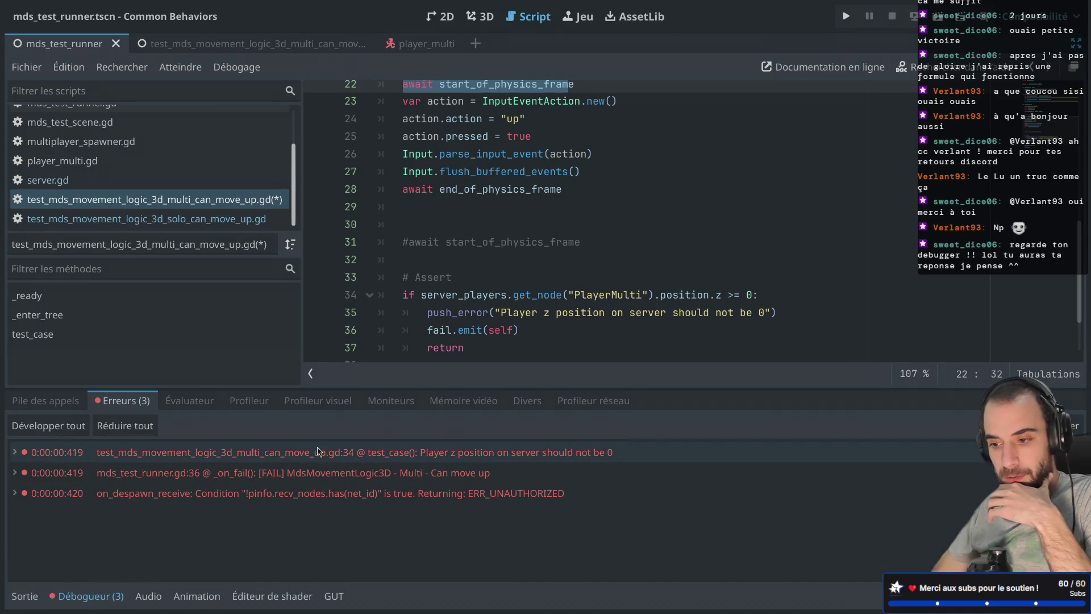
Go from the debugger errors to the line 34 assert, then uncomment line 31's start_of_physics_frame await.
{"action": "left_click", "coordinate": [369, 453]}
{"action": "left_click", "coordinate": [385, 471]}
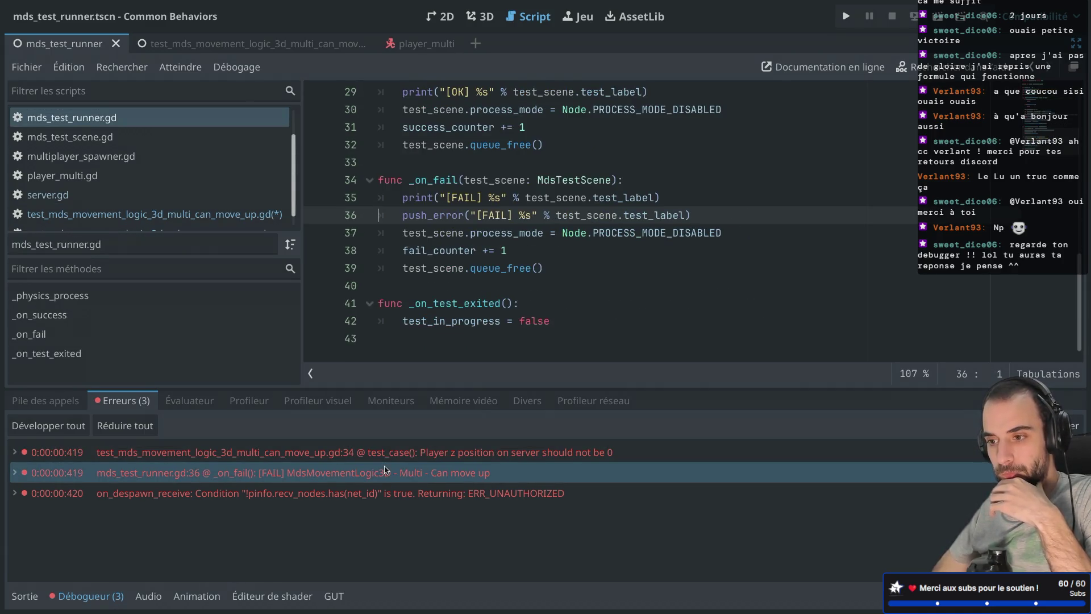
{"action": "left_click", "coordinate": [406, 452]}
{"action": "scroll", "coordinate": [484, 275], "scroll_direction": "up", "scroll_amount": 1}
{"action": "scroll", "coordinate": [483, 274], "scroll_direction": "down", "scroll_amount": 1}
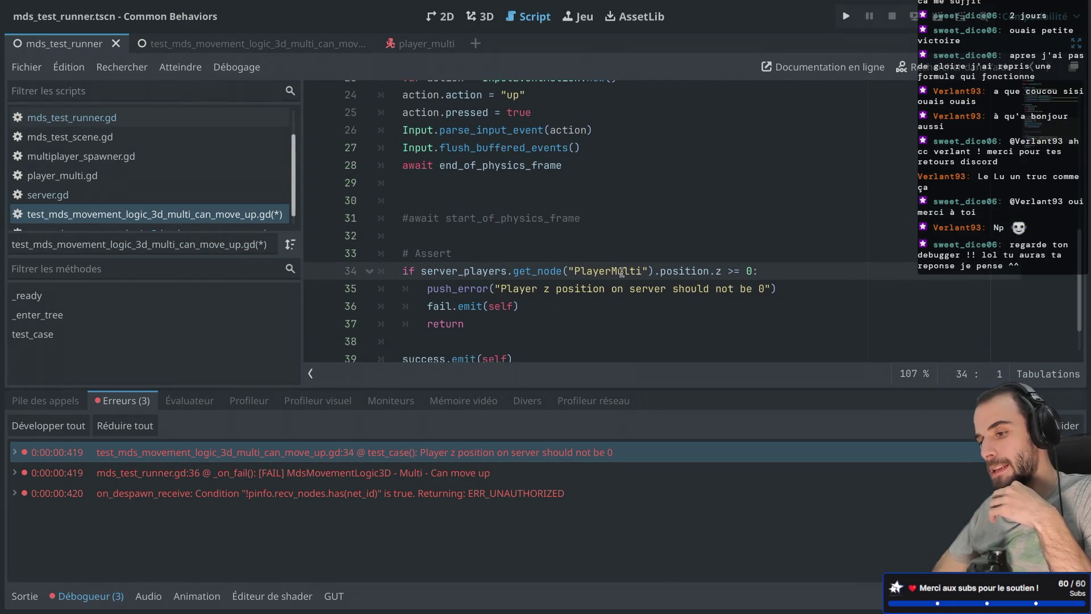
{"action": "mouse_move", "coordinate": [627, 270]}
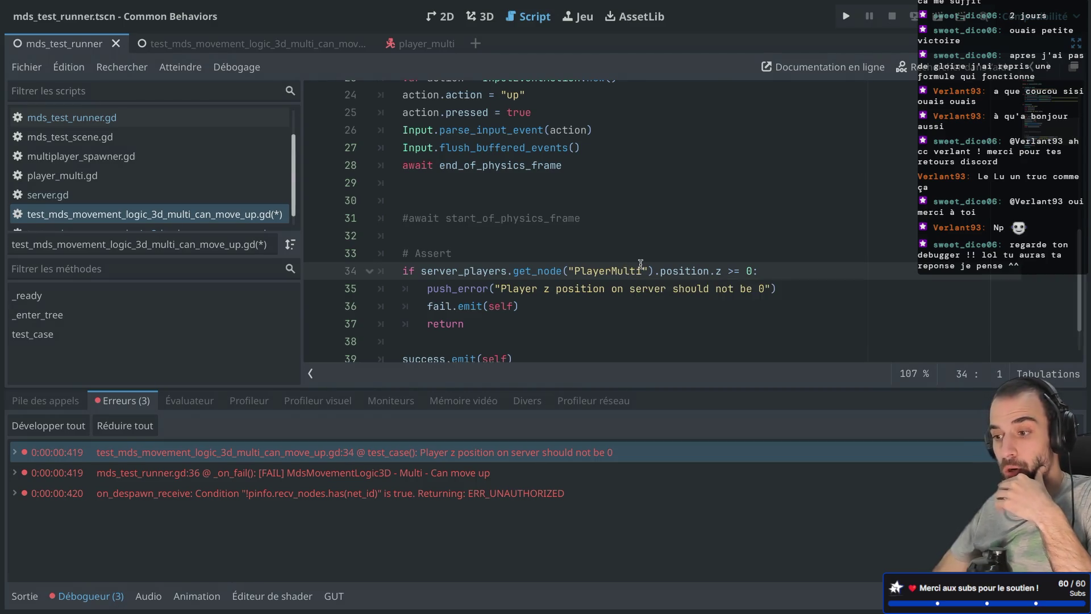
{"action": "scroll", "coordinate": [719, 242], "scroll_direction": "up", "scroll_amount": 1}
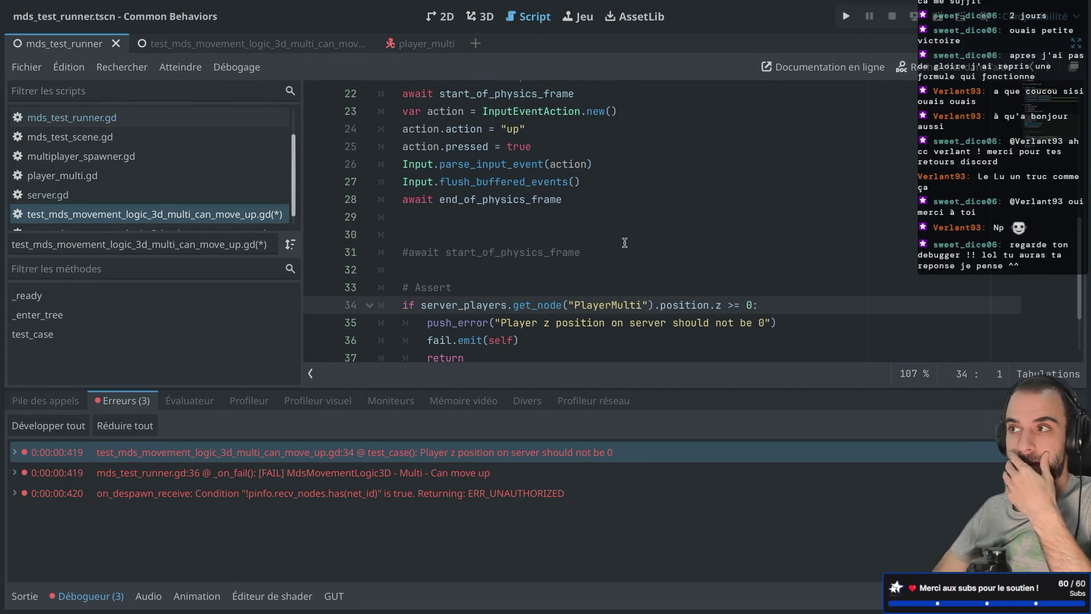
{"action": "left_click", "coordinate": [407, 251]}
{"action": "key", "text": "BackSpace"}
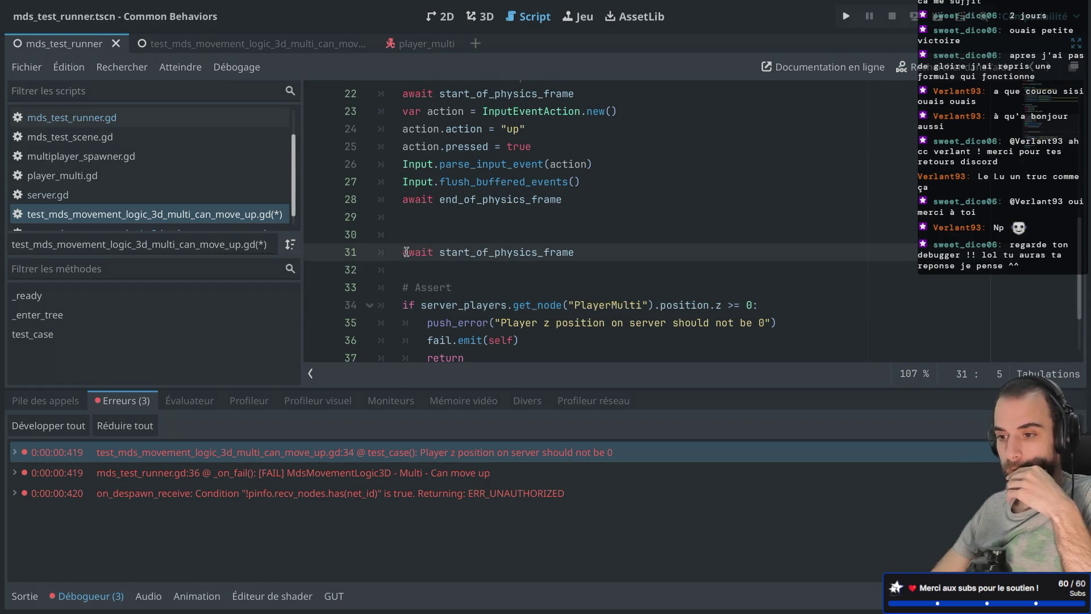
Rerun the tests, confirm Multi Can move up reports OK, and close the game window.
{"action": "key", "text": "super+b"}
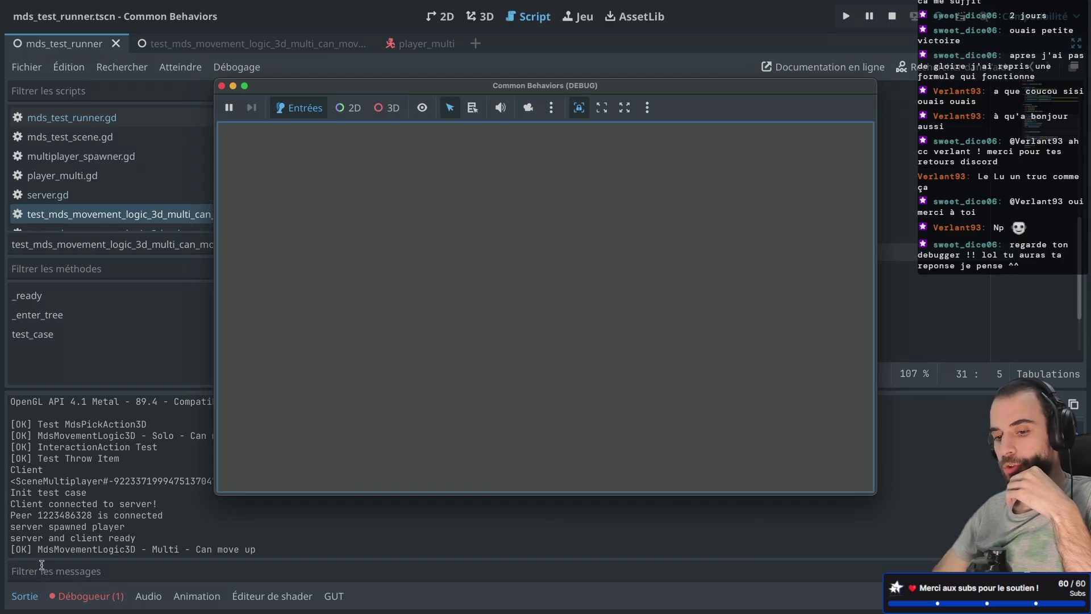
{"action": "left_click_drag", "start_coordinate": [16, 548], "coordinate": [242, 554]}
{"action": "left_click", "coordinate": [16, 544]}
{"action": "mouse_move", "coordinate": [12, 549]}
{"action": "left_mouse_down"}
{"action": "mouse_move", "coordinate": [244, 534]}
{"action": "mouse_move", "coordinate": [257, 547]}
{"action": "left_mouse_up"}
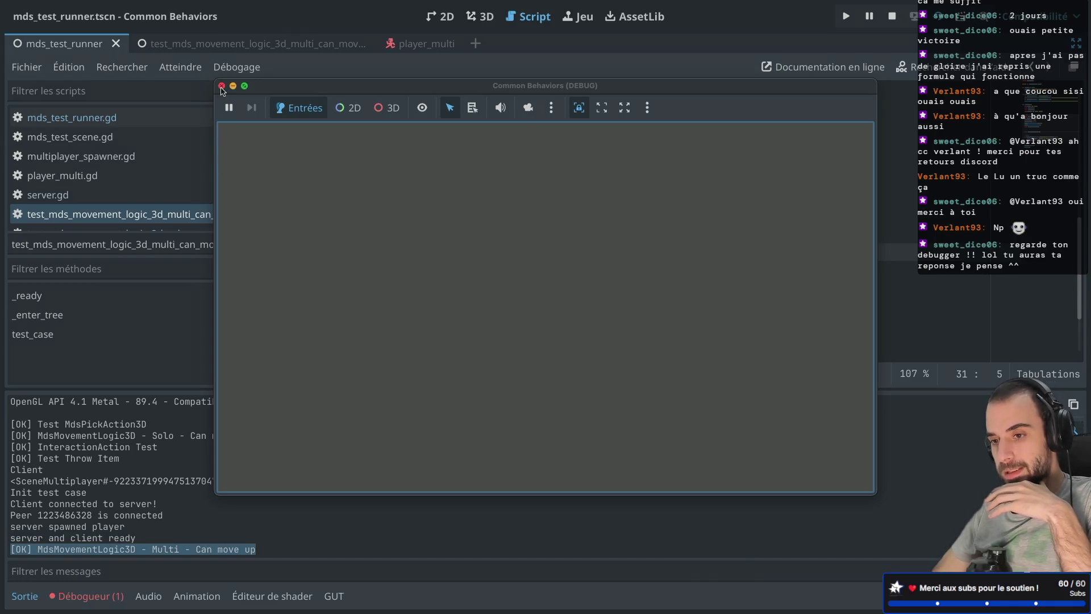
{"action": "left_click", "coordinate": [222, 86]}
Comment line 31's start_of_physics_frame await back out with Ctrl+K and collapse the output panel.
{"action": "left_click_drag", "start_coordinate": [405, 234], "coordinate": [415, 263]}
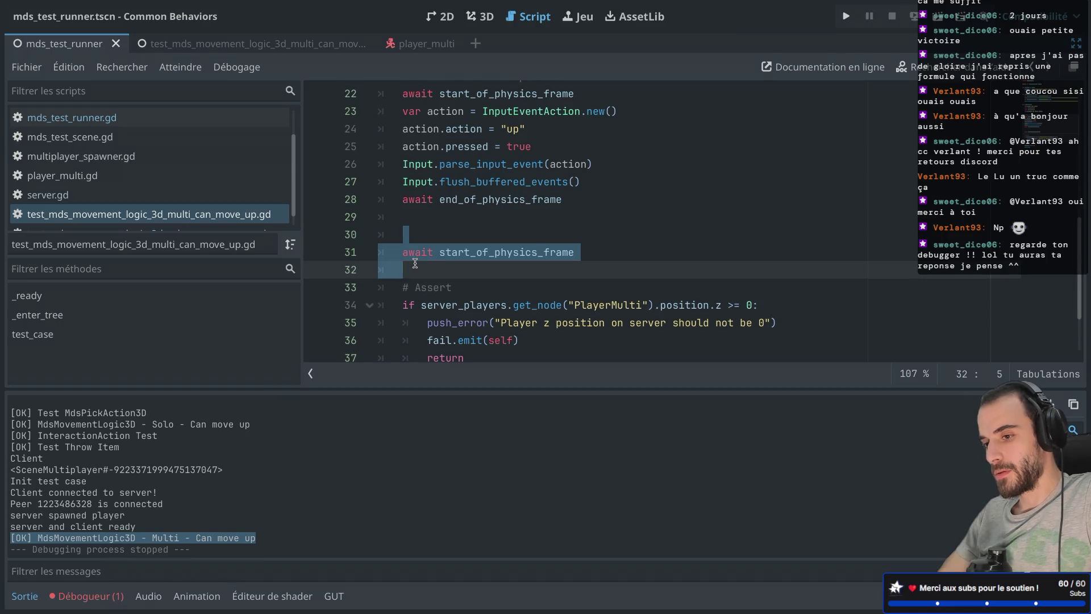
{"action": "left_click", "coordinate": [405, 254]}
{"action": "key", "text": "ctrl+k"}
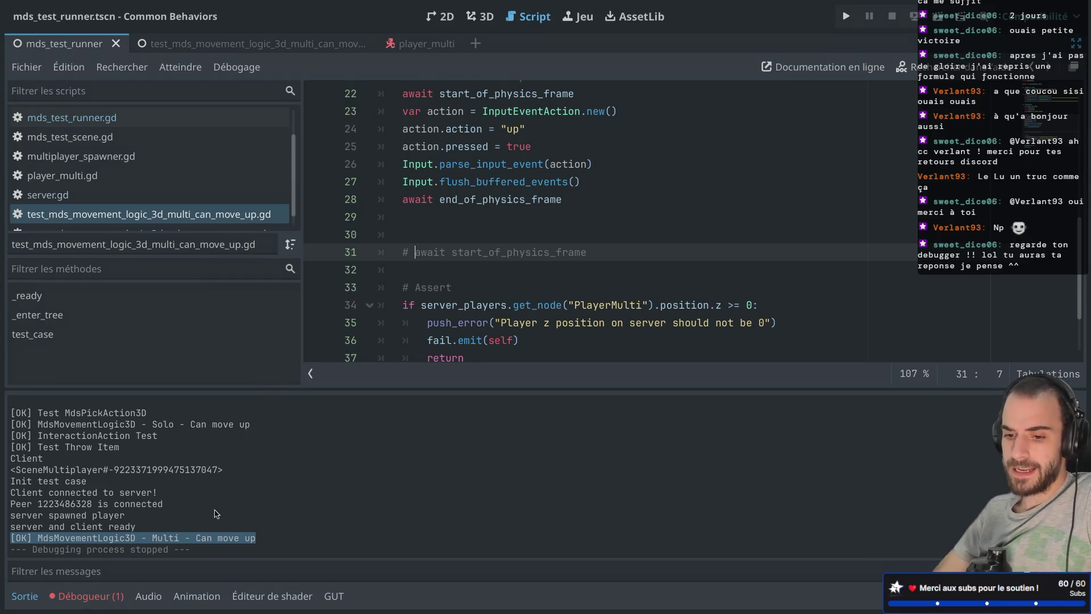
{"action": "left_click", "coordinate": [27, 598]}
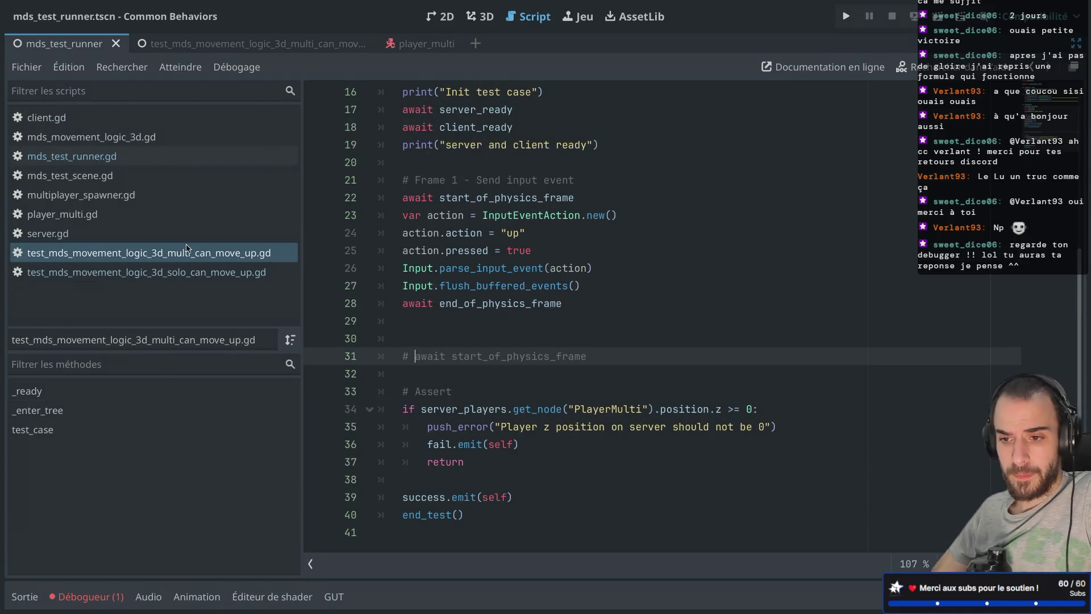
{"action": "left_click", "coordinate": [108, 142]}
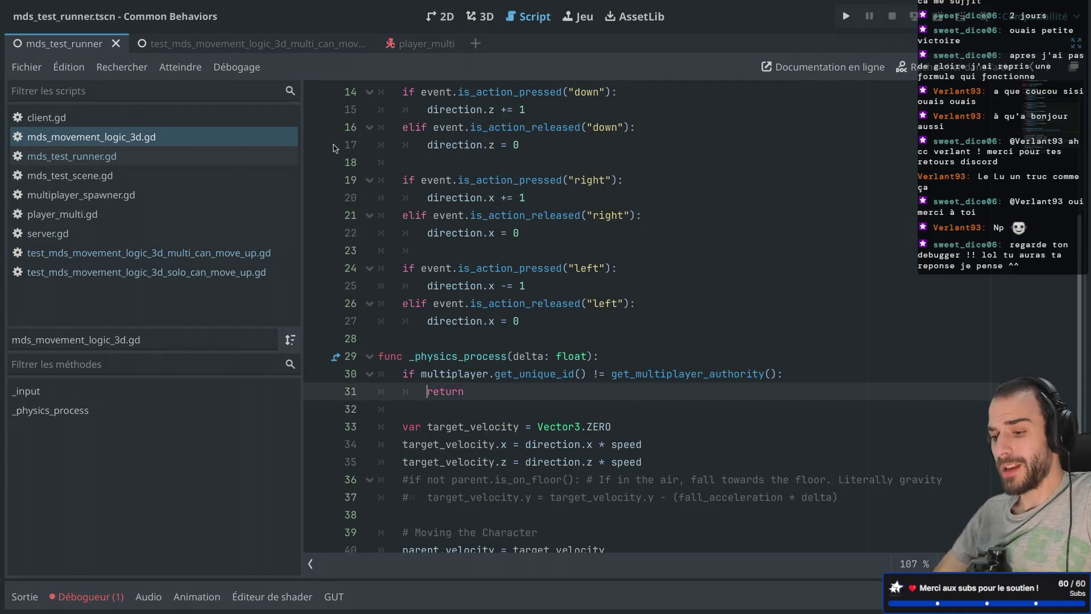
Read the get_multiplayer_authority docs in _physics_process, then add a new line inside the authority check.
{"action": "scroll", "coordinate": [450, 243], "scroll_direction": "down", "scroll_amount": 2}
{"action": "left_click", "coordinate": [451, 243]}
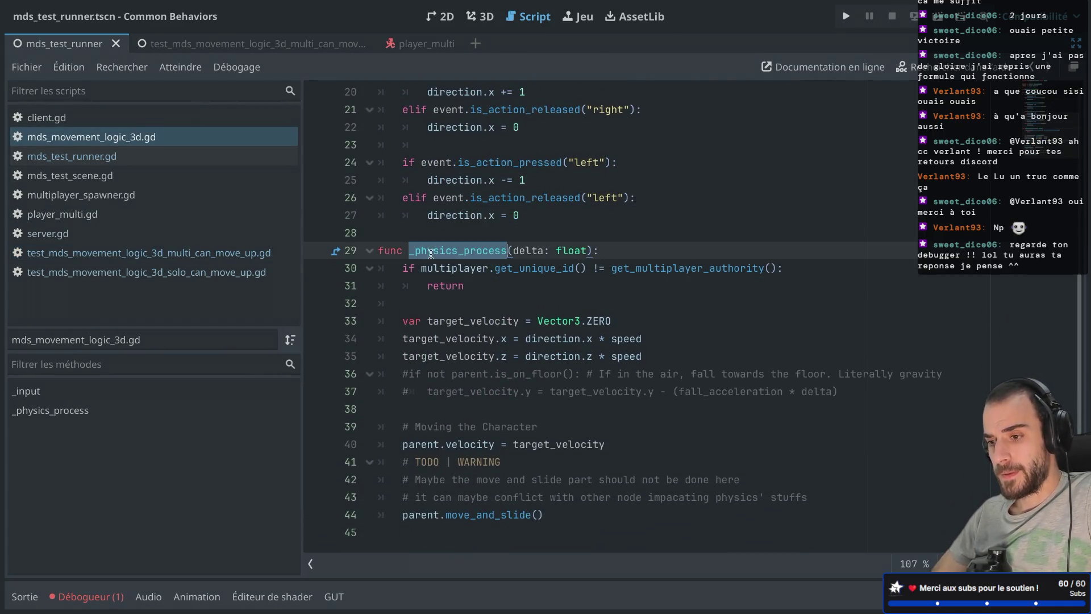
{"action": "left_click", "coordinate": [465, 232]}
{"action": "double_click", "coordinate": [528, 267]}
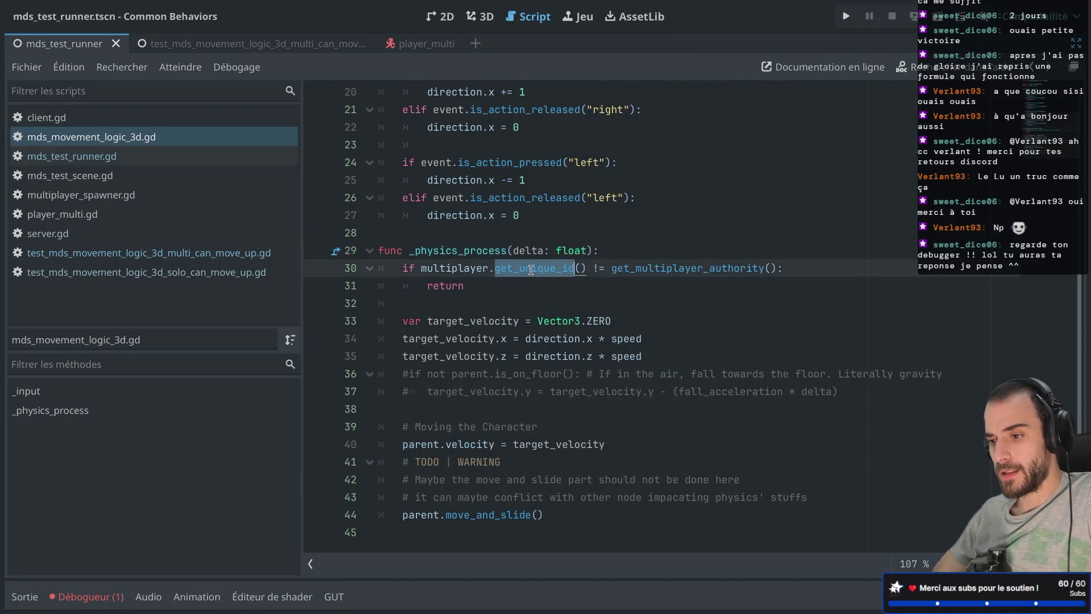
{"action": "double_click", "coordinate": [659, 270]}
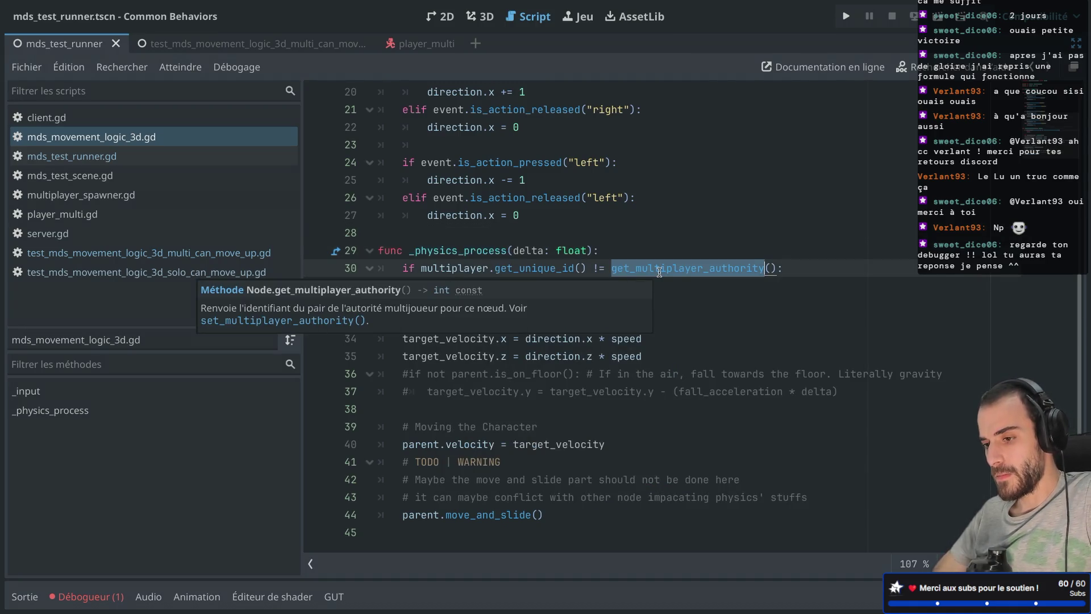
{"action": "left_click", "coordinate": [644, 215]}
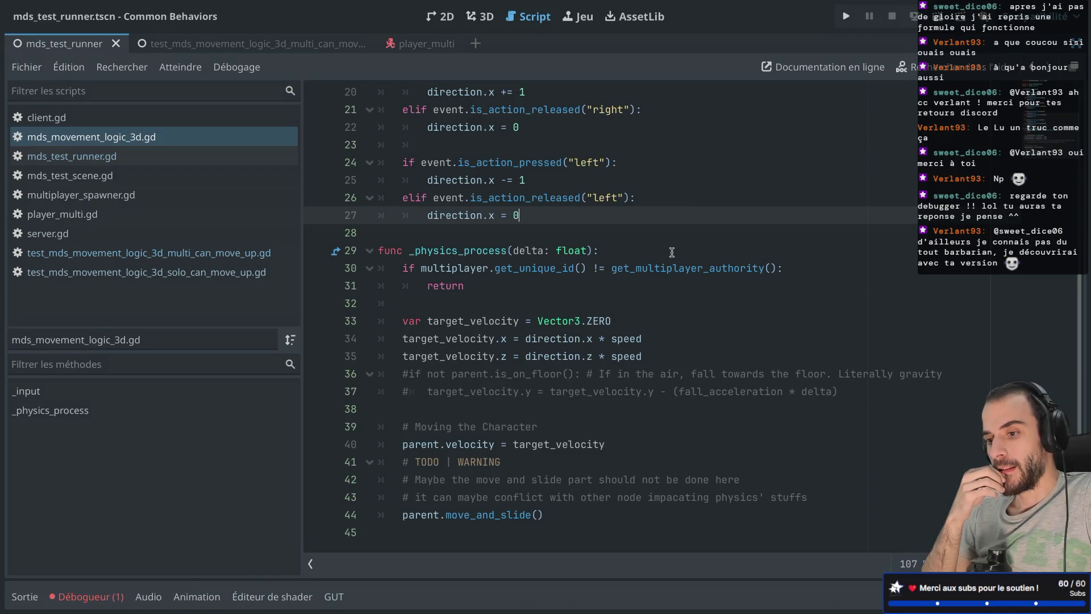
{"action": "left_click", "coordinate": [795, 268]}
{"action": "key", "text": "Return"}
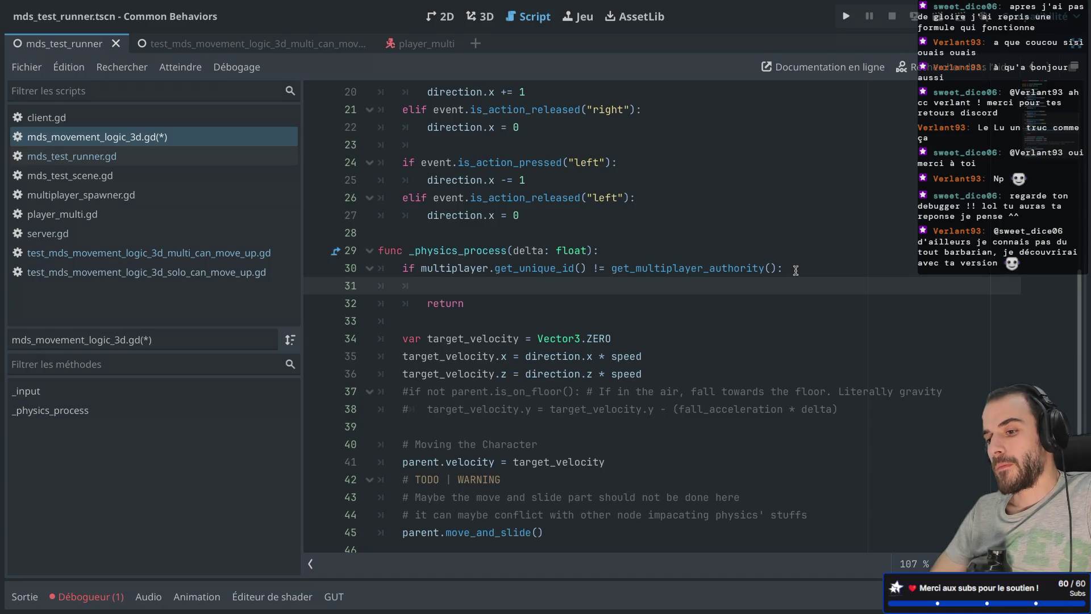
Add print("abort movement %s" % str(multiplayer.get_unique_id())) to the authority check and save.
{"action": "type", "text": "print(\""}
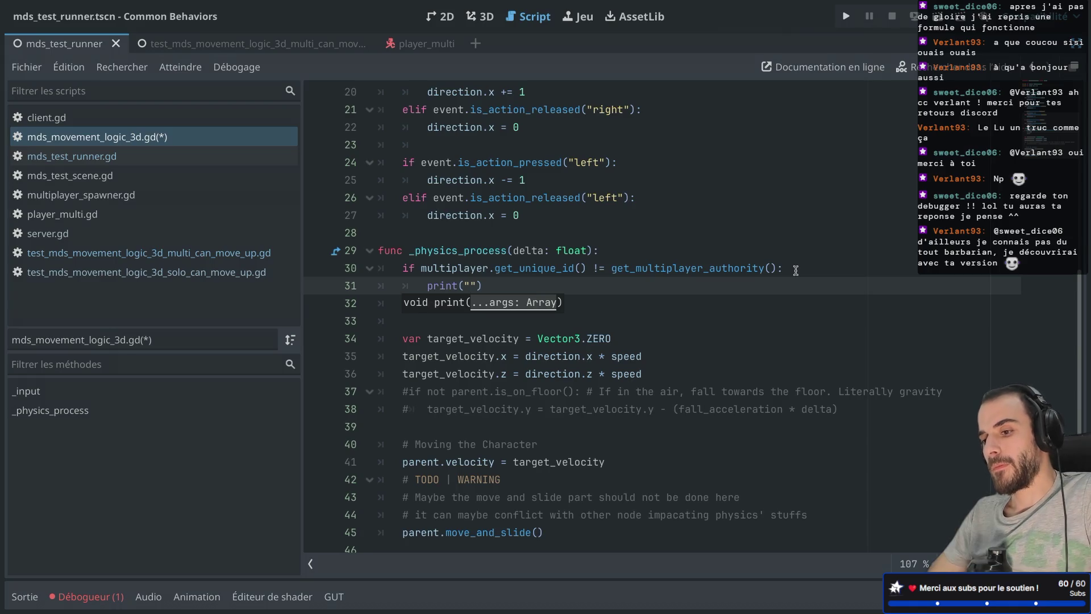
{"action": "type", "text": "abort "}
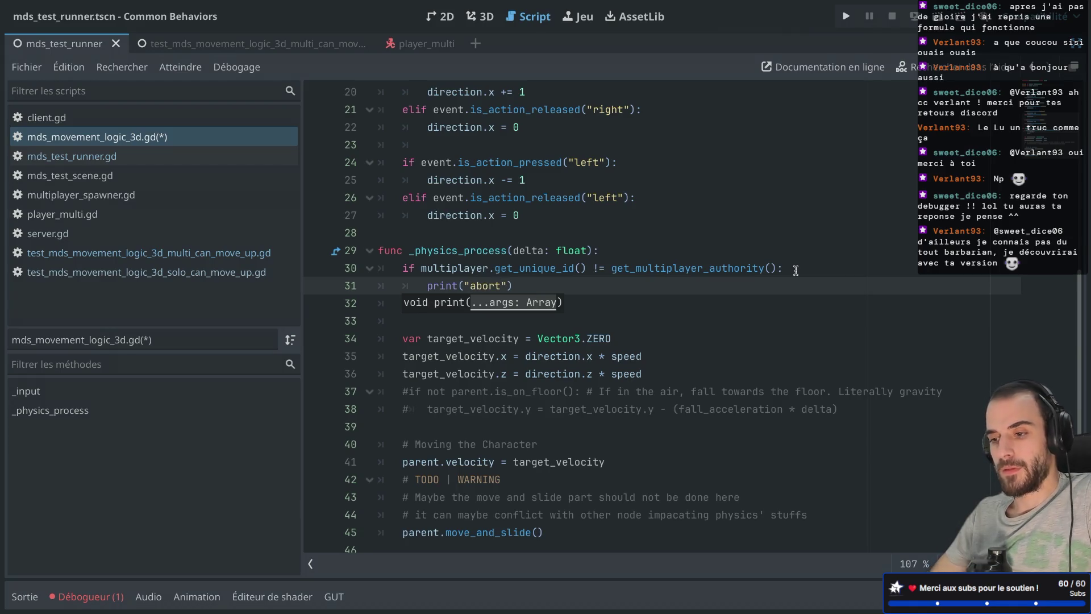
{"action": "type", "text": "movement %"}
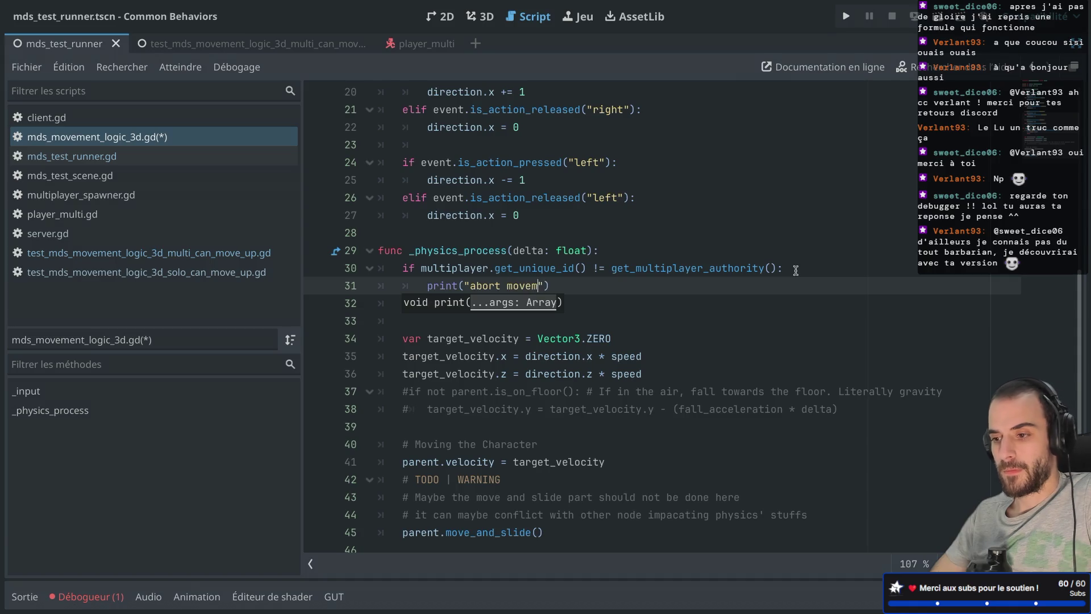
{"action": "type", "text": "s\" $%"}
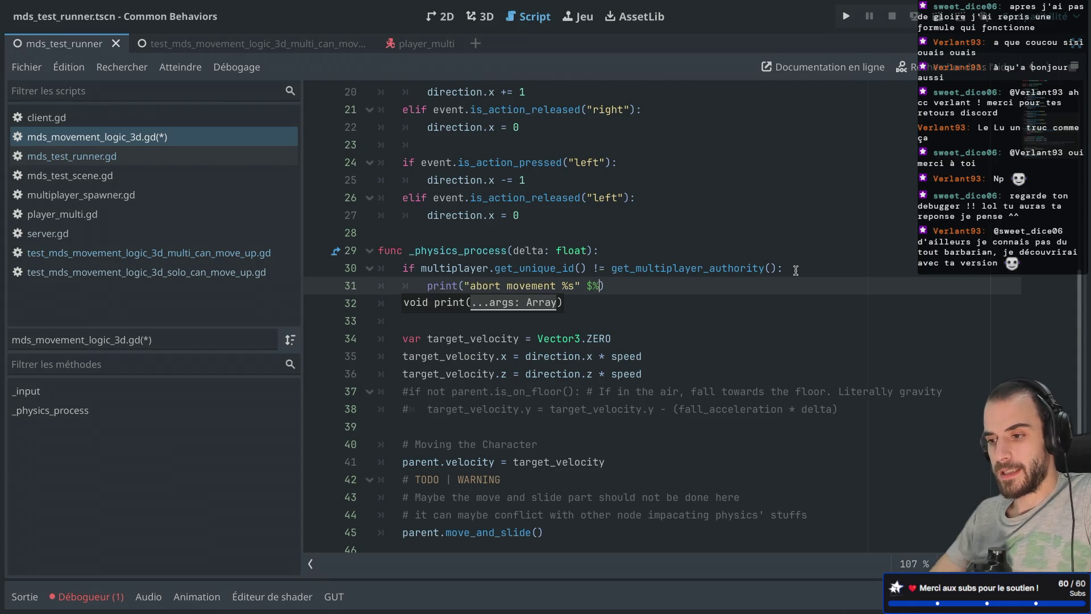
{"action": "key", "text": "BackSpace"}
{"action": "type", "text": "% "}
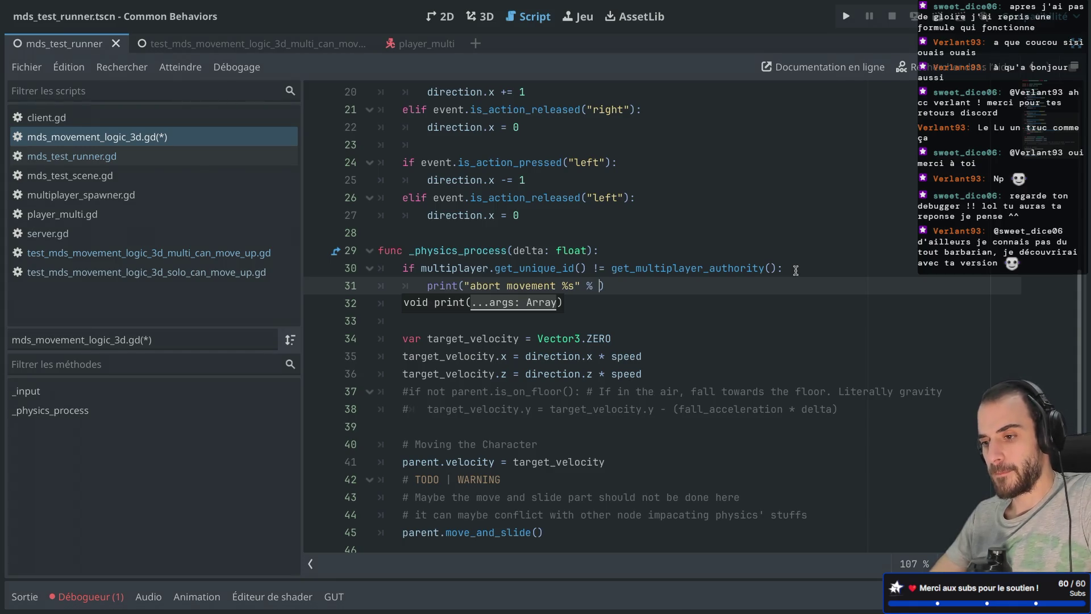
{"action": "type", "text": "st"}
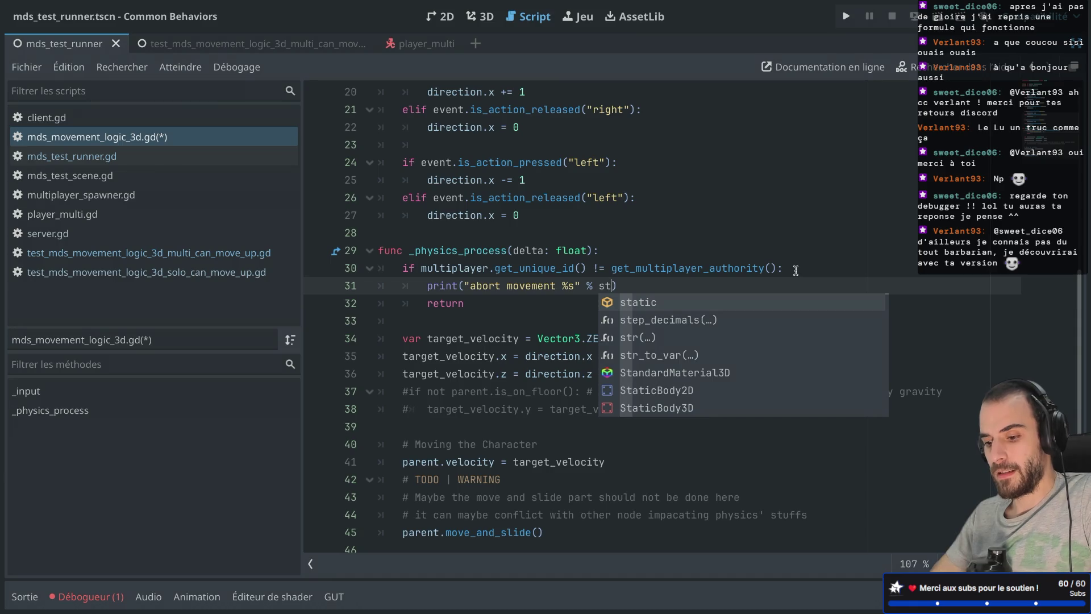
{"action": "type", "text": "r(mul"}
{"action": "key", "text": "Return"}
{"action": "type", "text": ".get_unique_id("}
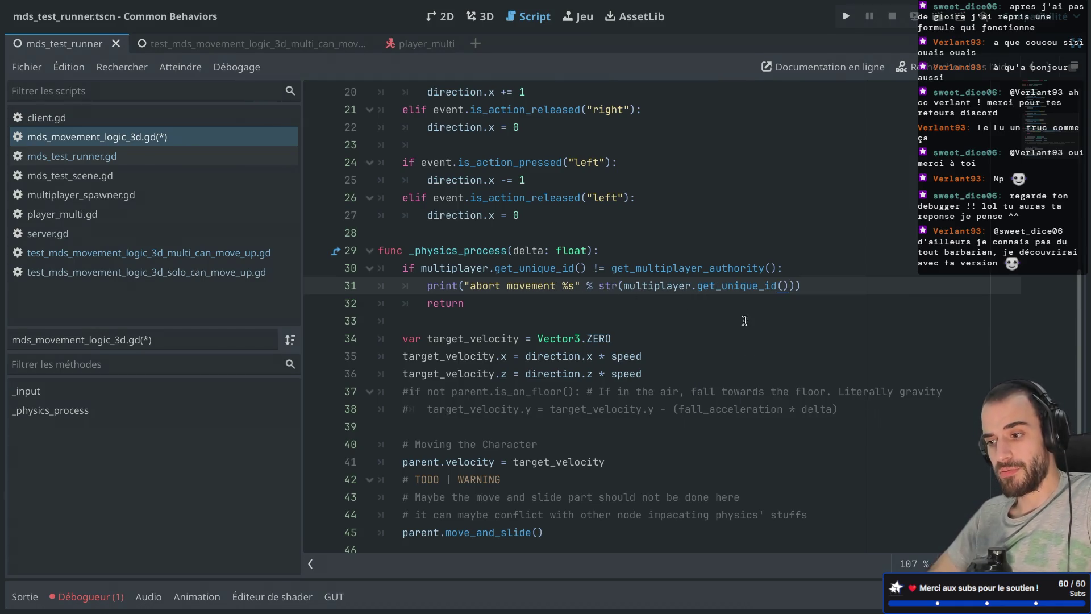
{"action": "left_click", "coordinate": [745, 352]}
{"action": "key", "text": "ctrl+s"}
Review the authority check block and launch the test runner scene.
{"action": "mouse_move", "coordinate": [458, 267]}
{"action": "left_mouse_down"}
{"action": "mouse_move", "coordinate": [789, 287]}
{"action": "mouse_move", "coordinate": [506, 299]}
{"action": "left_mouse_up"}
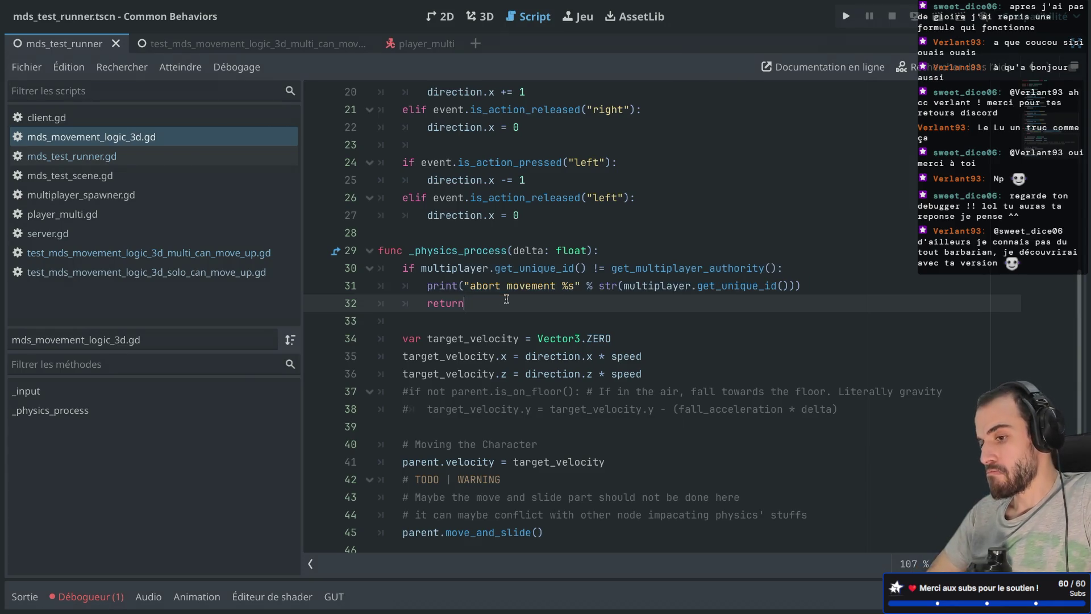
{"action": "left_click", "coordinate": [472, 303]}
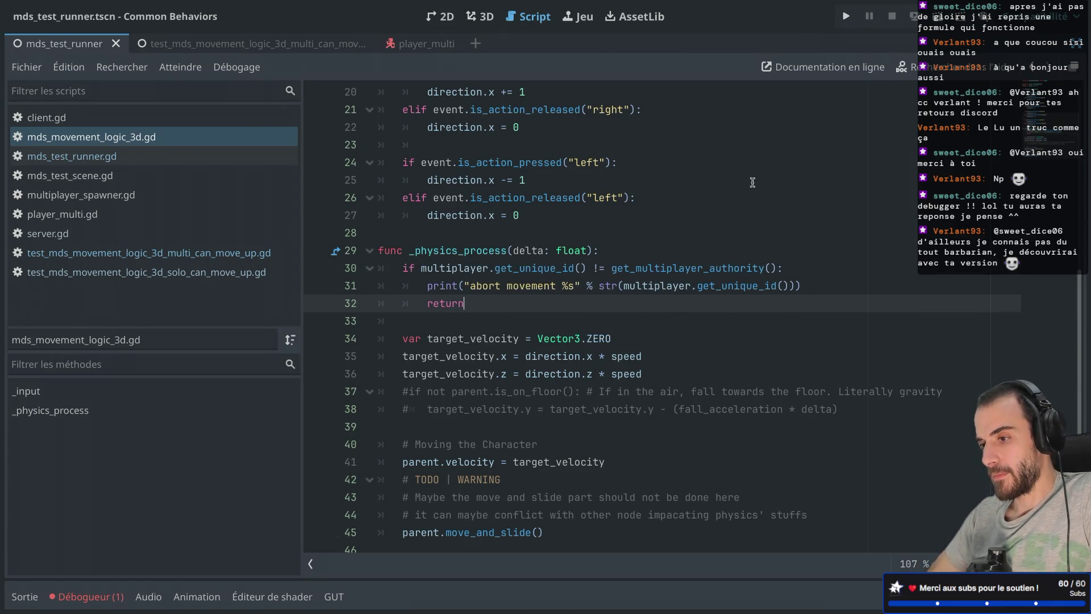
{"action": "left_click", "coordinate": [938, 16]}
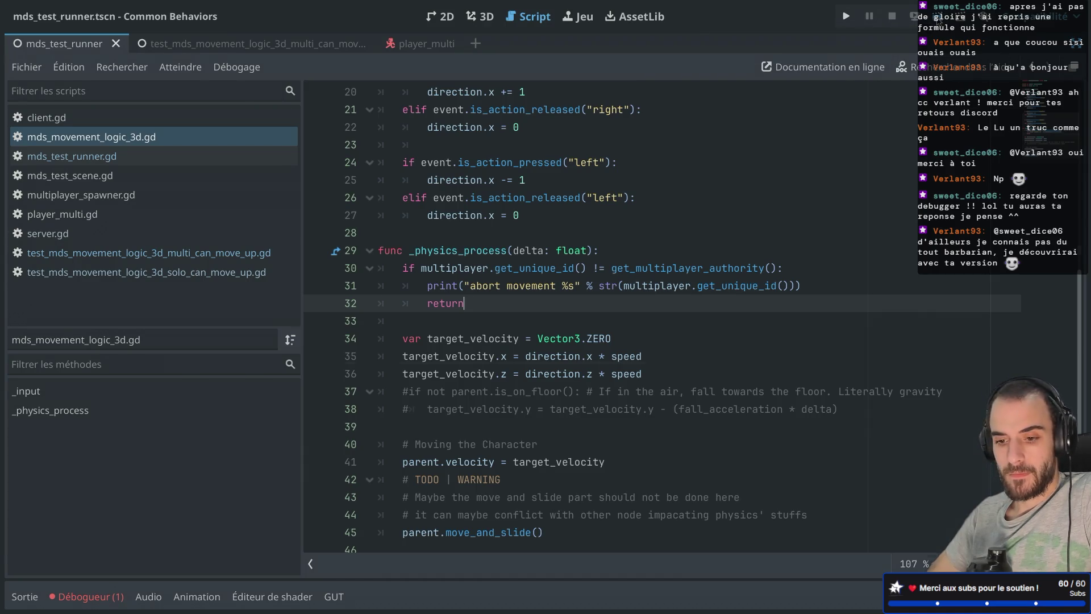
{"action": "left_click", "coordinate": [119, 480]}
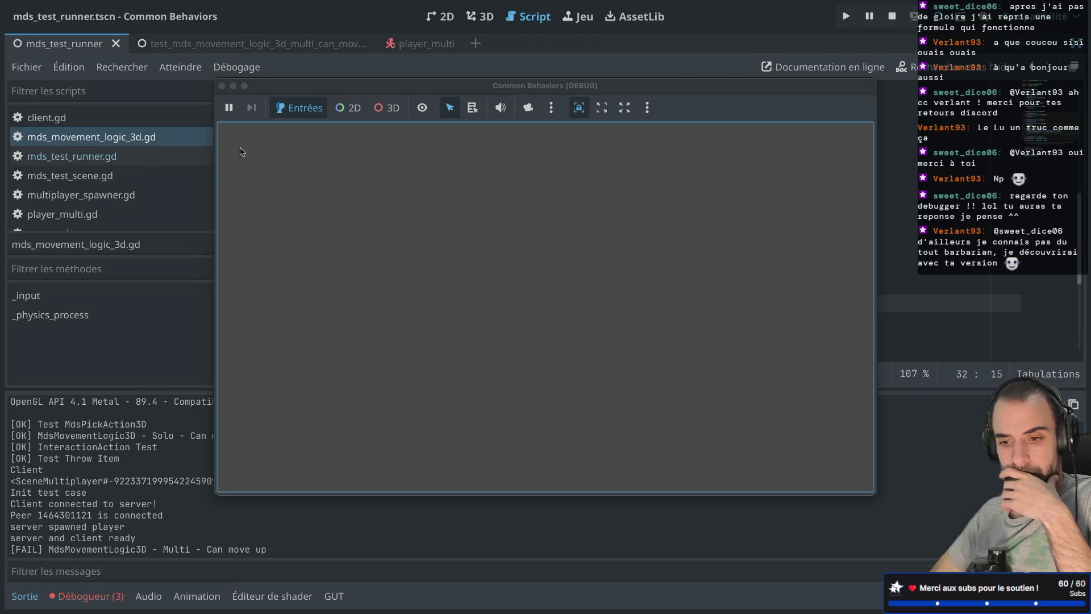
Close the Common Behaviors (DEBUG) window after Multi Can move up fails again.
{"action": "left_click", "coordinate": [222, 85]}
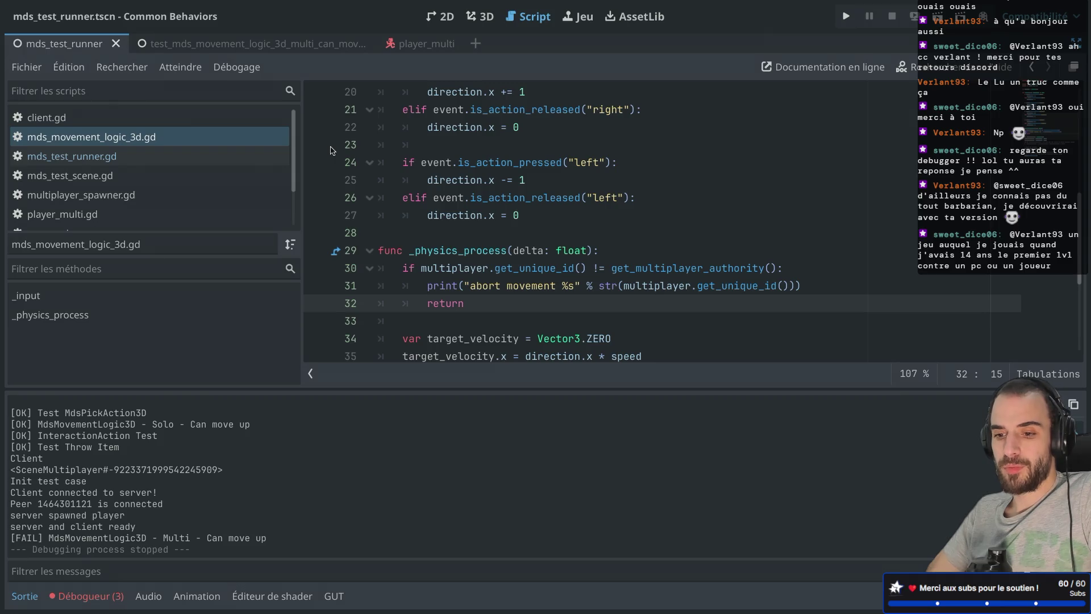
Review the authority check's print and return lines, then leave distraction-free mode.
{"action": "mouse_move", "coordinate": [457, 222]}
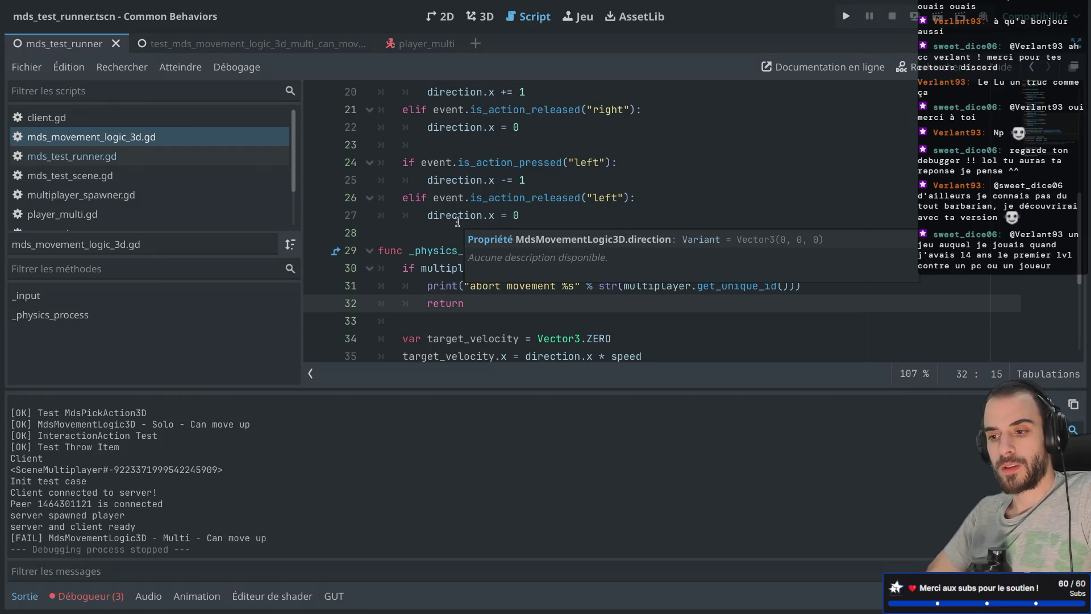
{"action": "left_click", "coordinate": [416, 230]}
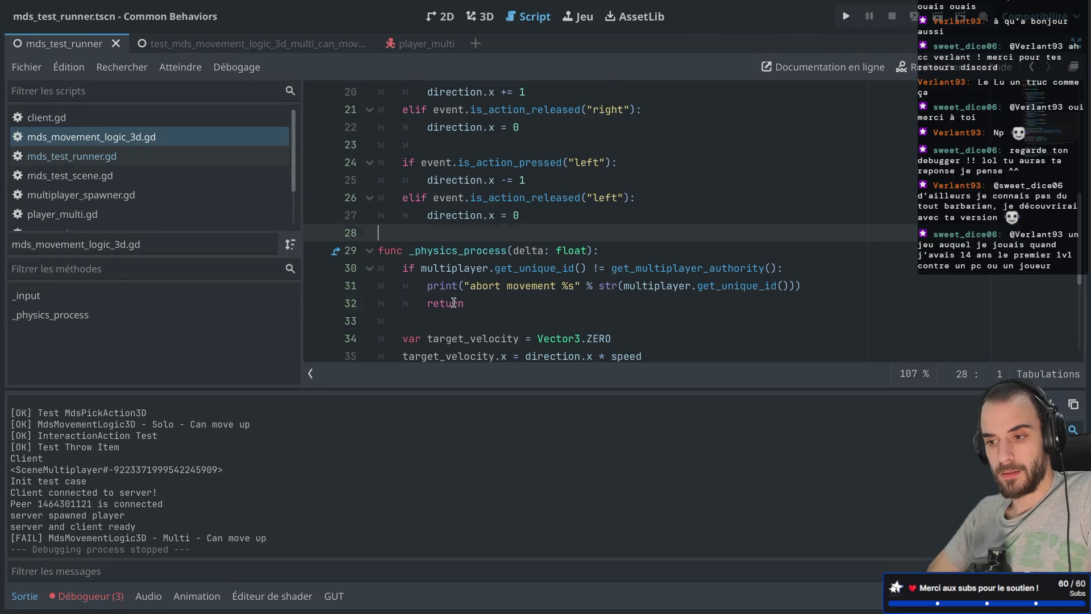
{"action": "left_click_drag", "start_coordinate": [454, 301], "coordinate": [441, 287]}
{"action": "mouse_move", "coordinate": [441, 287]}
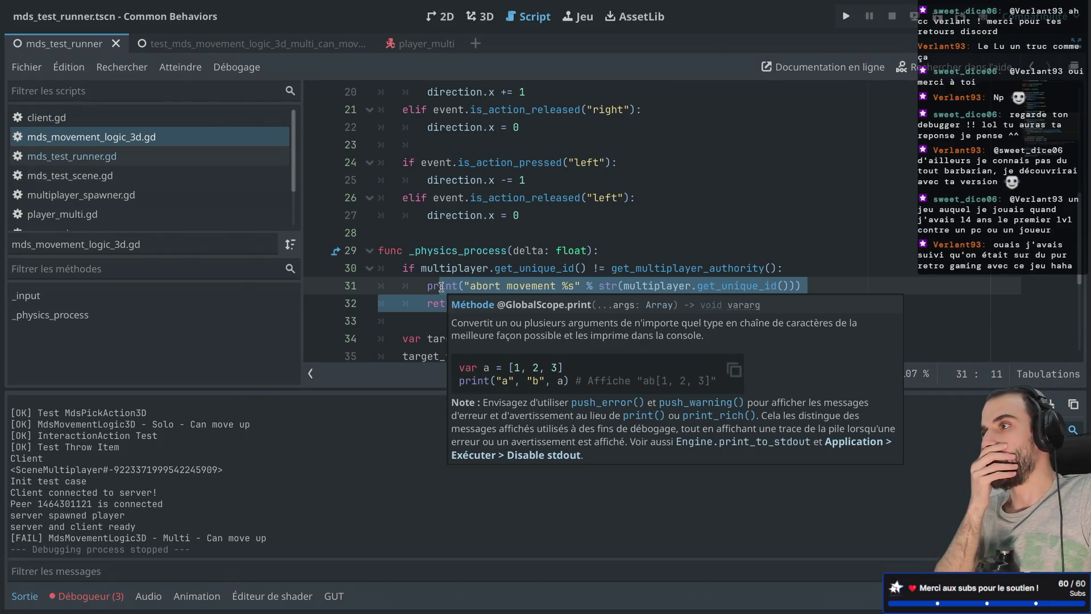
{"action": "left_click", "coordinate": [445, 237]}
{"action": "left_click", "coordinate": [463, 315]}
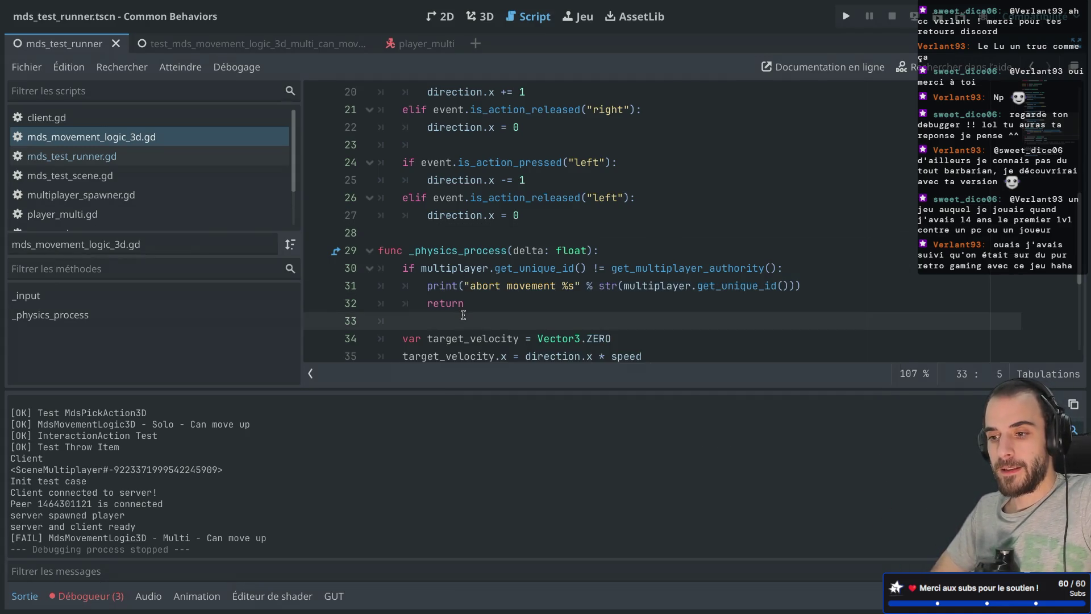
{"action": "left_click_drag", "start_coordinate": [464, 304], "coordinate": [436, 263]}
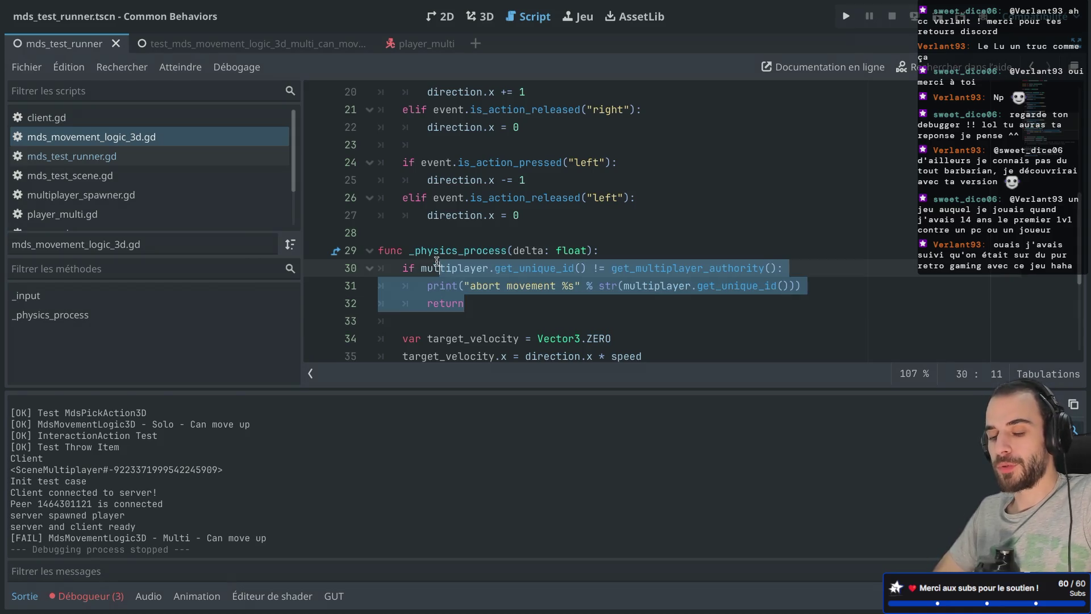
{"action": "key", "text": "ctrl+shift+F11"}
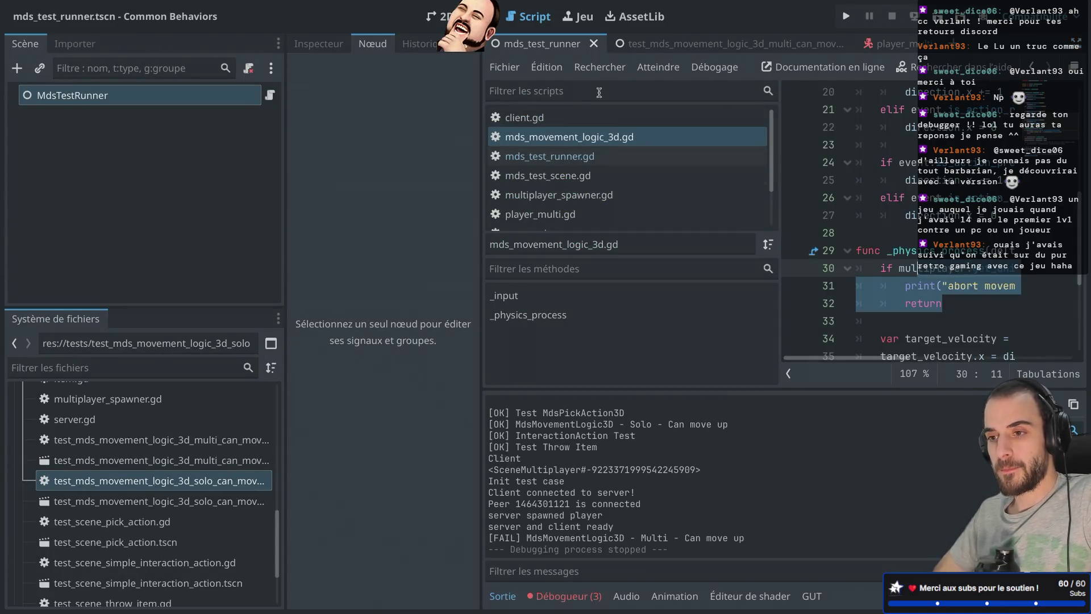
Show the movement script's resource properties in the Inspector, then go to Safari with a new tab.
{"action": "left_click", "coordinate": [332, 44]}
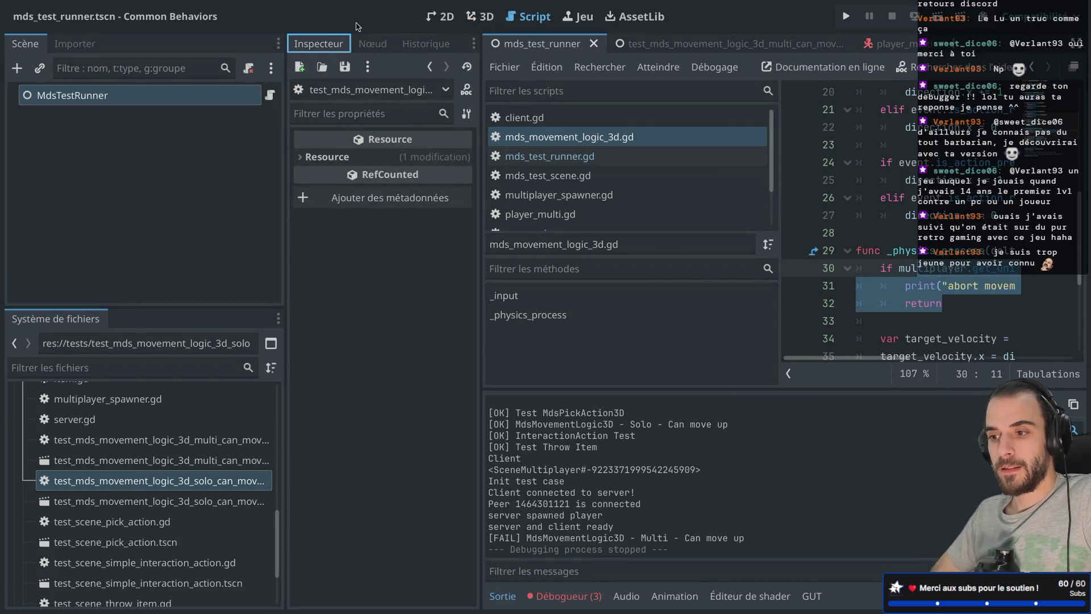
{"action": "scroll", "coordinate": [529, 161], "scroll_direction": "down", "scroll_amount": 3}
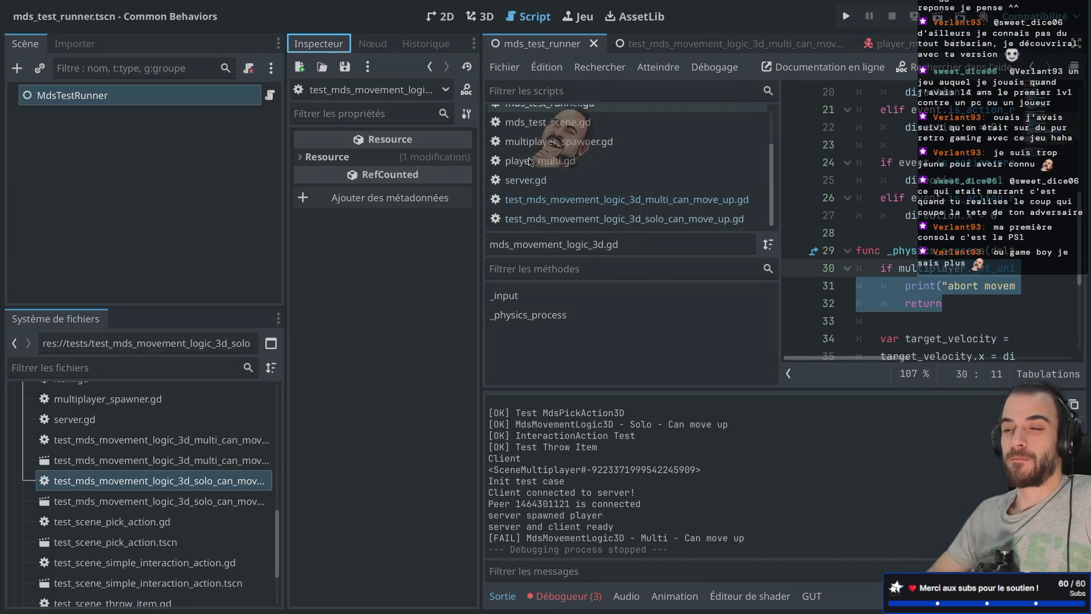
{"action": "key", "text": "ctrl+Right"}
{"action": "left_click", "coordinate": [1054, 14]}
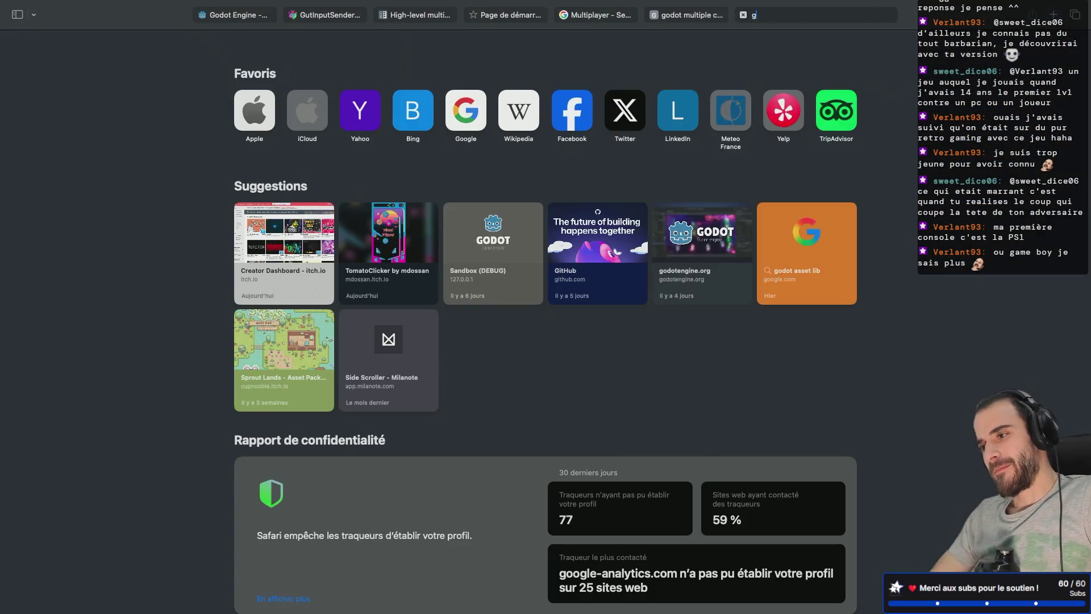
Search Google for 'gamegear', view the first Game Gear product, then close the tab and return to Godot.
{"action": "type", "text": "gamegear"}
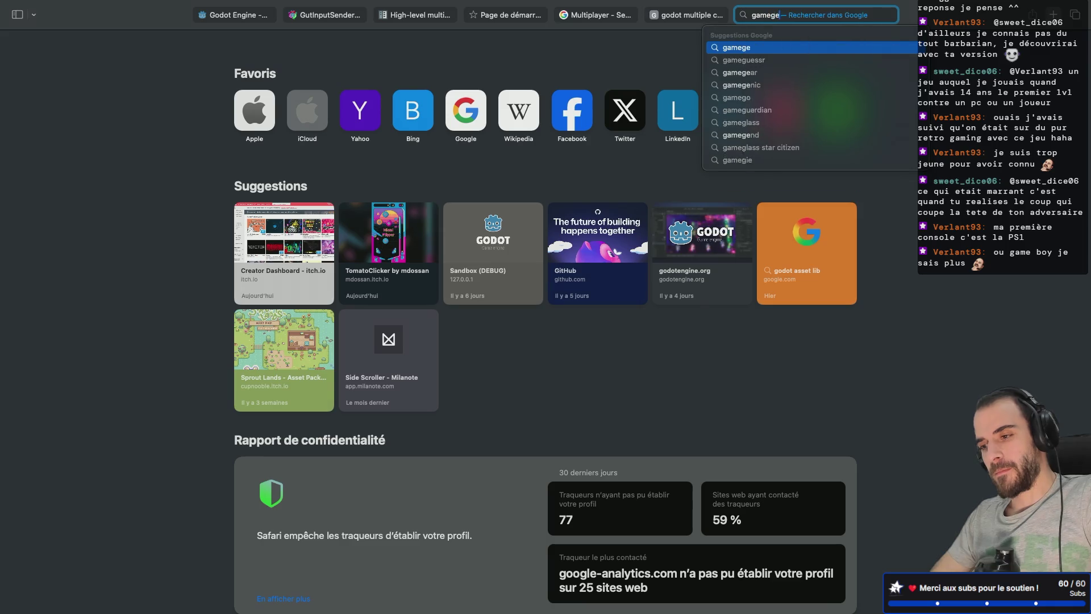
{"action": "key", "text": "Return"}
{"action": "left_click", "coordinate": [163, 263]}
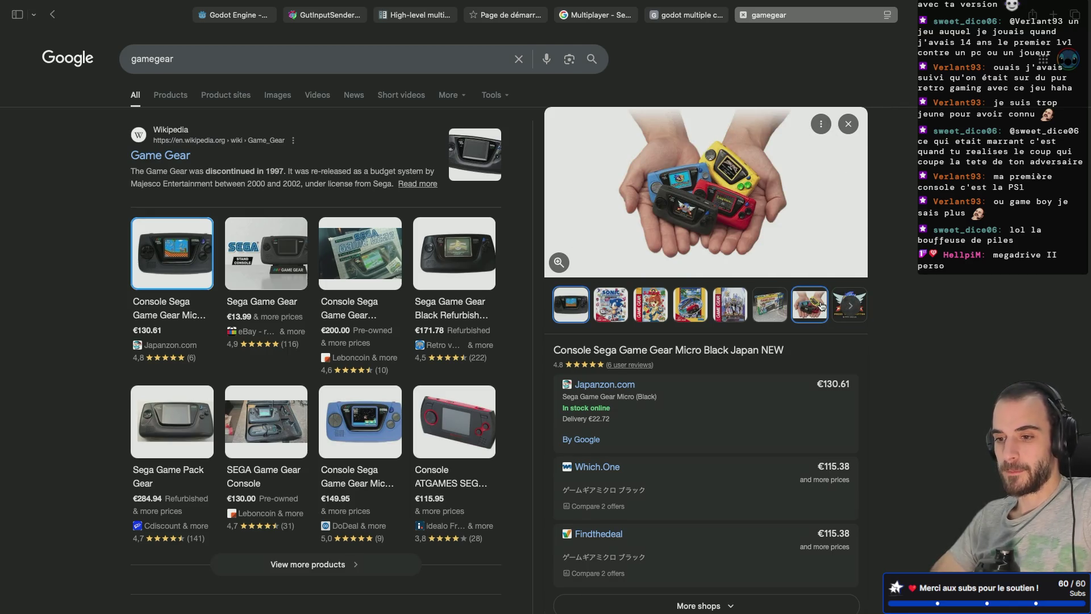
{"action": "scroll", "coordinate": [254, 319], "scroll_direction": "down", "scroll_amount": 3}
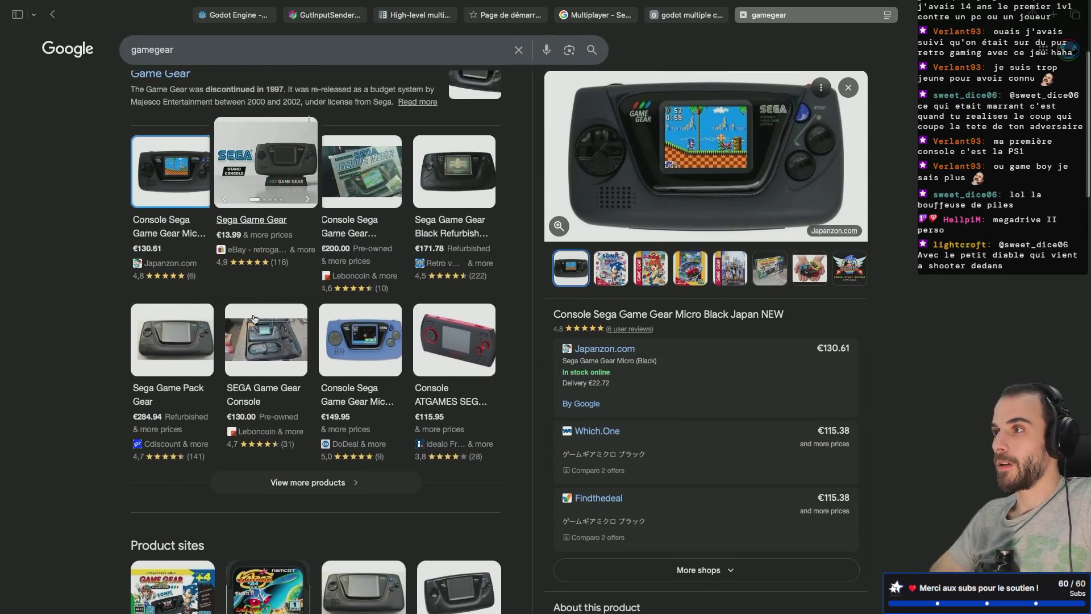
{"action": "scroll", "coordinate": [254, 320], "scroll_direction": "up", "scroll_amount": 3}
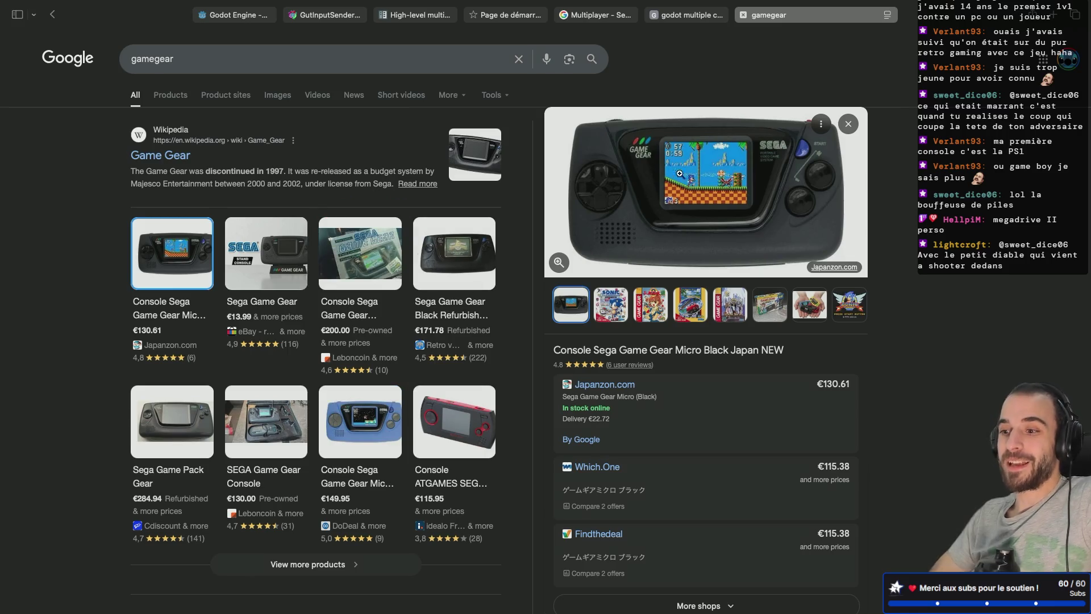
{"action": "left_click", "coordinate": [743, 15]}
{"action": "key", "text": "super+Tab"}
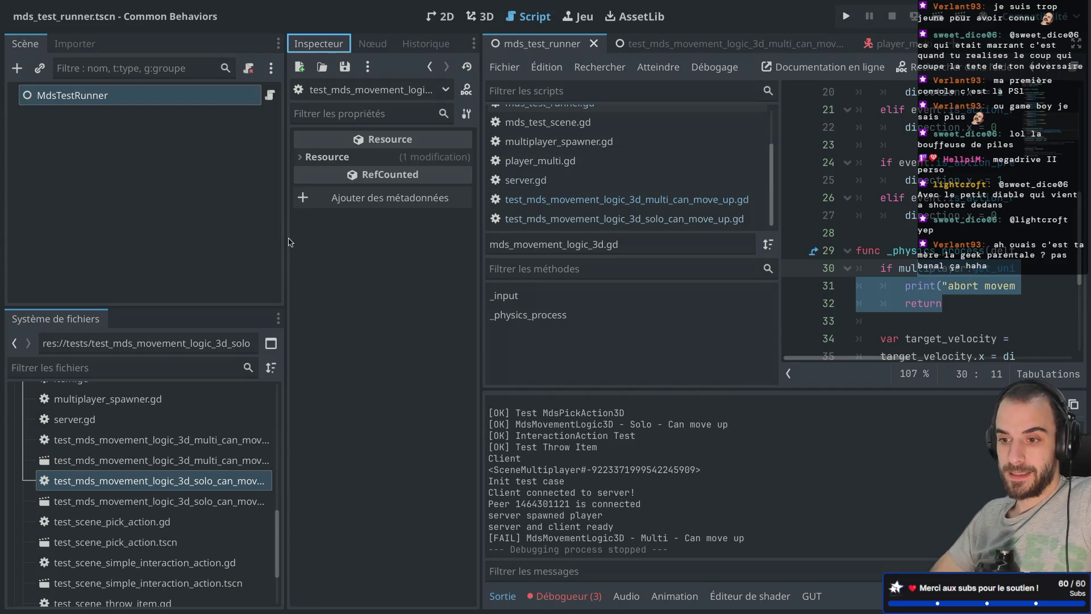
Narrow the scene tree dock by moving its splitter left, then open a new Safari tab.
{"action": "mouse_move", "coordinate": [284, 236]}
{"action": "left_mouse_down"}
{"action": "mouse_move", "coordinate": [250, 237]}
{"action": "mouse_move", "coordinate": [270, 235]}
{"action": "mouse_move", "coordinate": [260, 235]}
{"action": "left_mouse_up"}
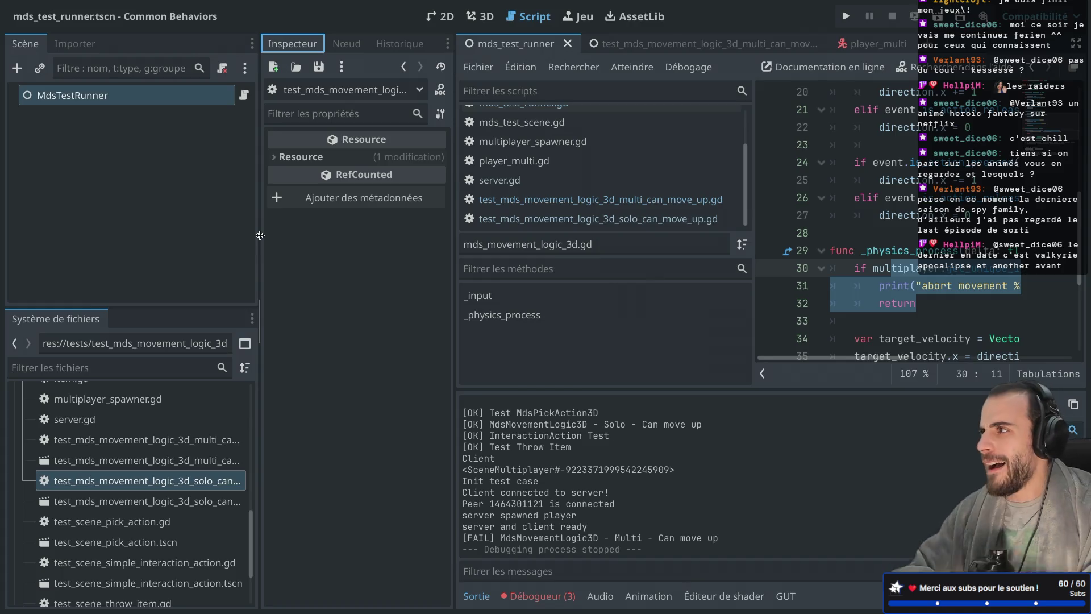
{"action": "key", "text": "super+Tab"}
{"action": "left_click", "coordinate": [1052, 16]}
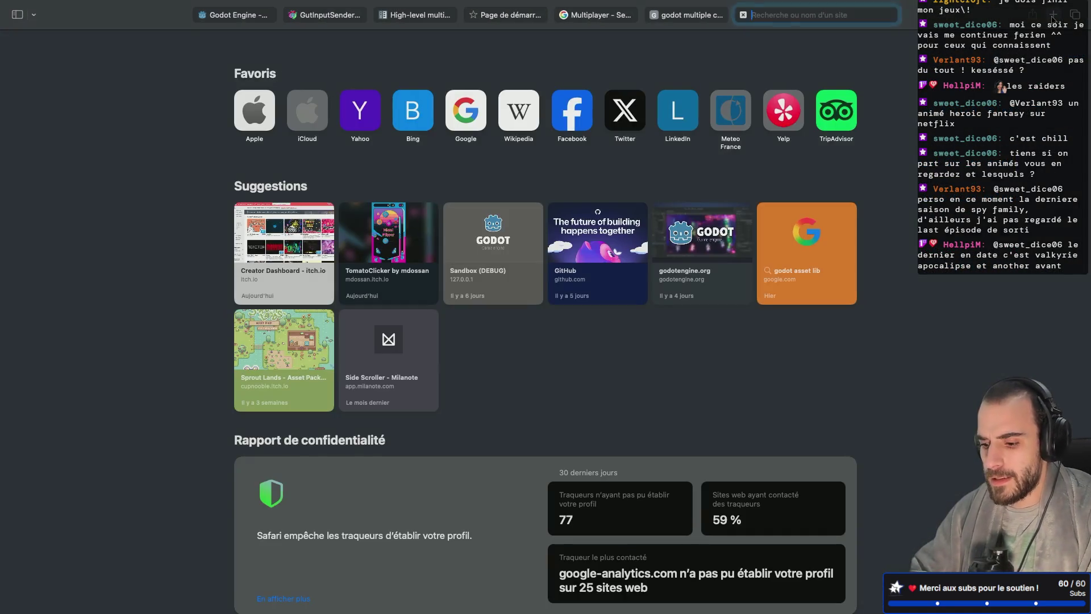
Search for '86 anime', look over the results, then close that tab.
{"action": "type", "text": "86 anime"}
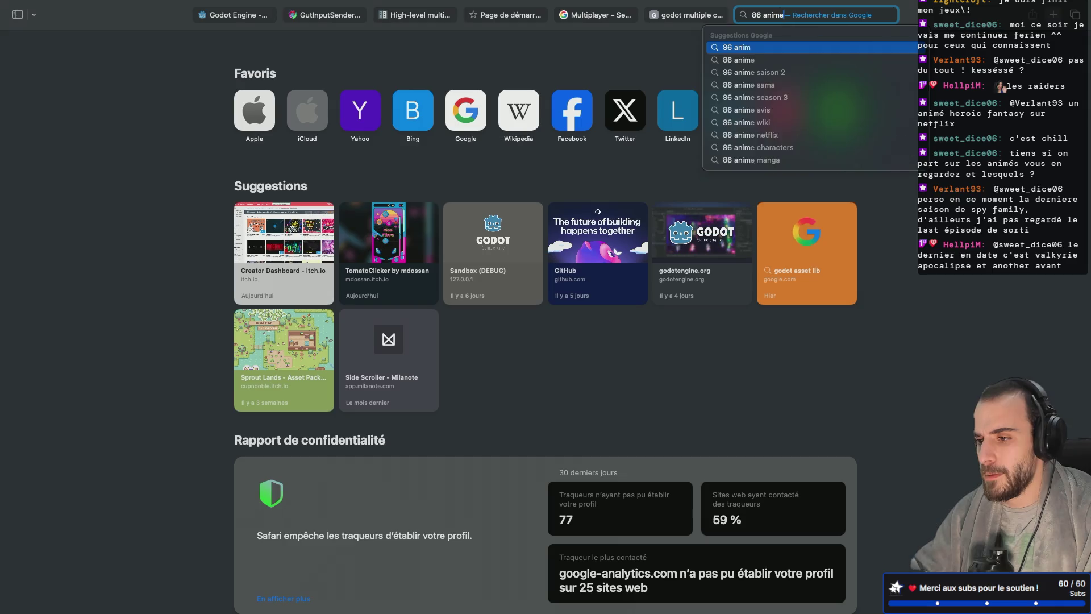
{"action": "key", "text": "Return"}
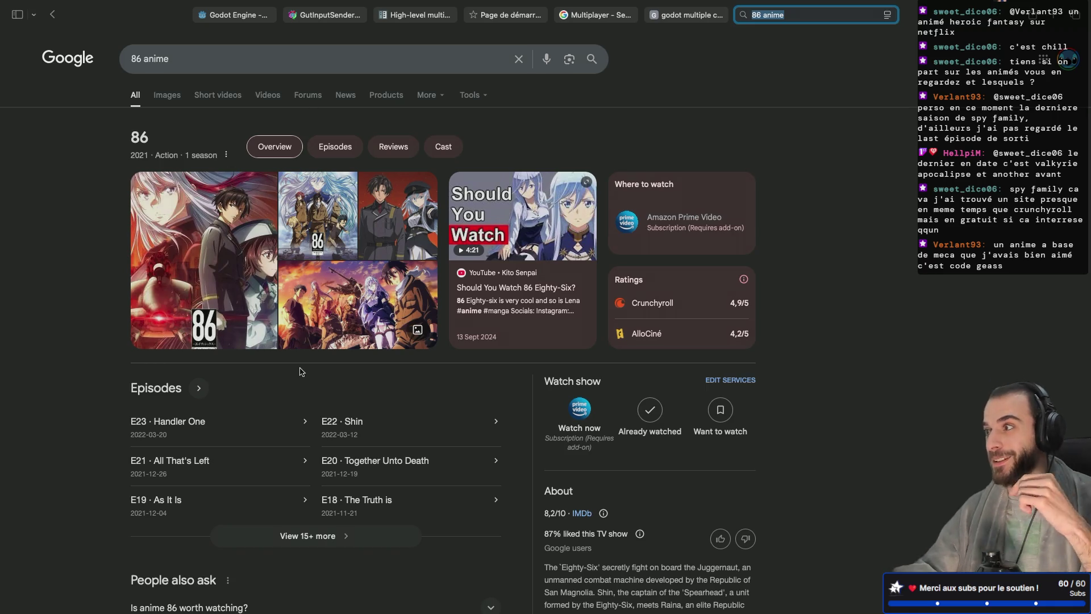
{"action": "left_click", "coordinate": [852, 147]}
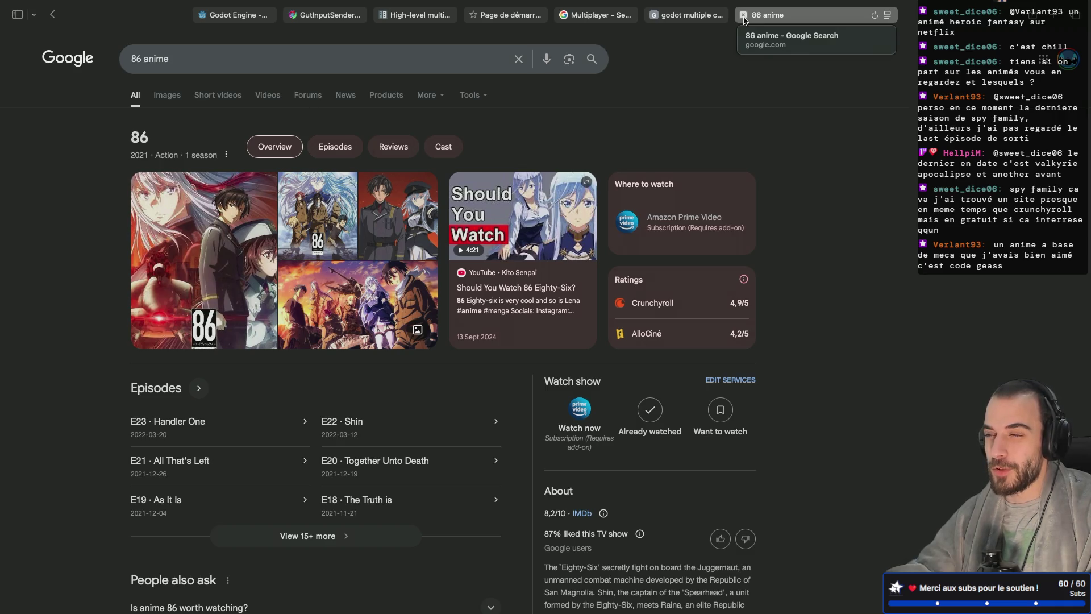
{"action": "left_click", "coordinate": [743, 17]}
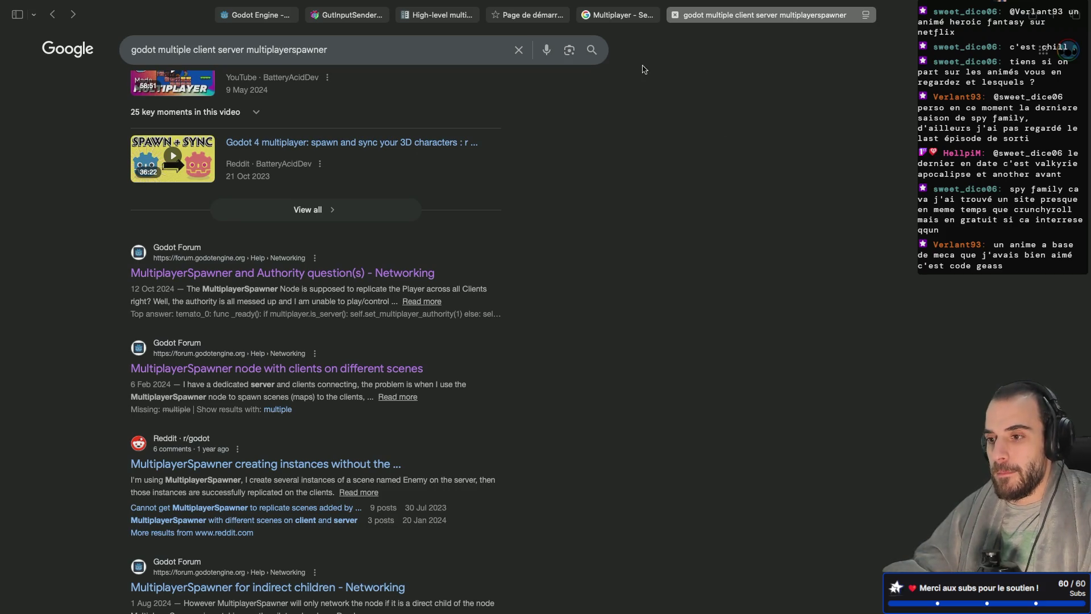
Read the 'Multiplayer - Server and Client in the same Scene Tree' forum thread, then return to Godot.
{"action": "left_click", "coordinate": [608, 21]}
{"action": "scroll", "coordinate": [585, 85], "scroll_direction": "down", "scroll_amount": 2}
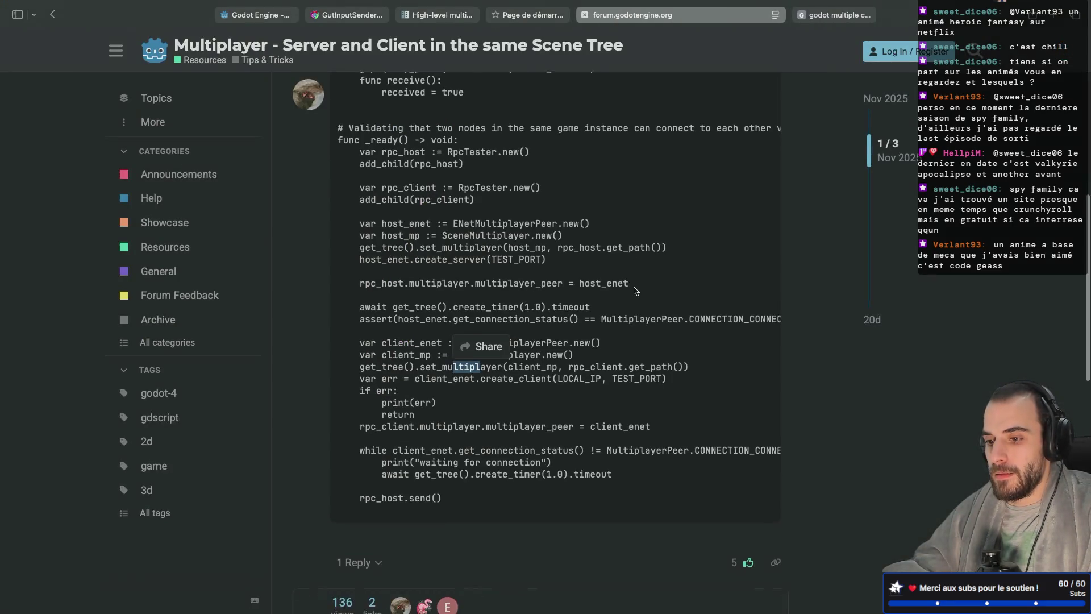
{"action": "scroll", "coordinate": [585, 85], "scroll_direction": "up", "scroll_amount": 2}
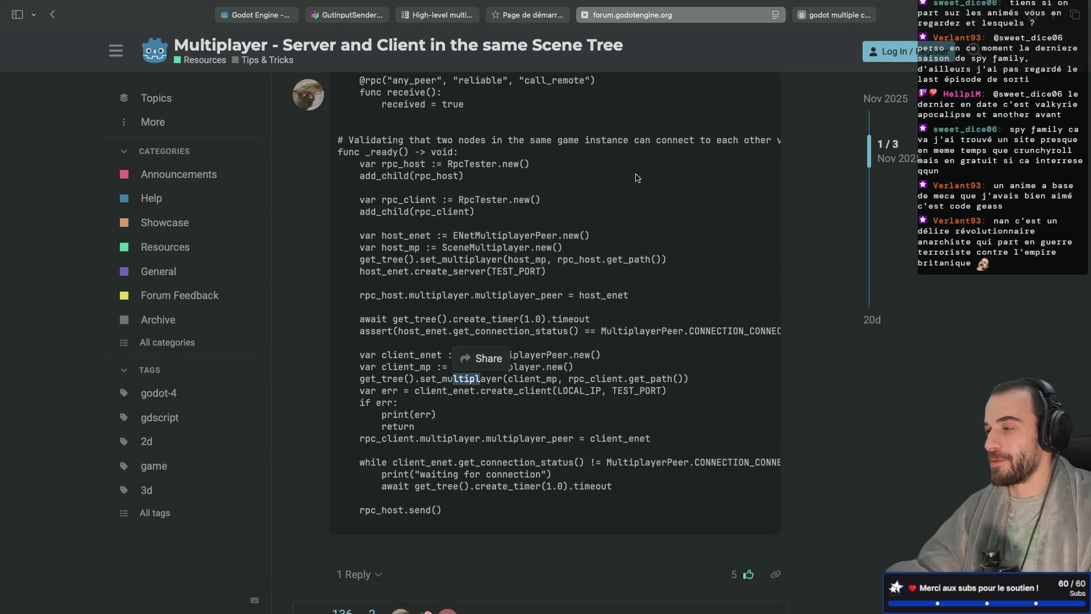
{"action": "key", "text": "ctrl+Left"}
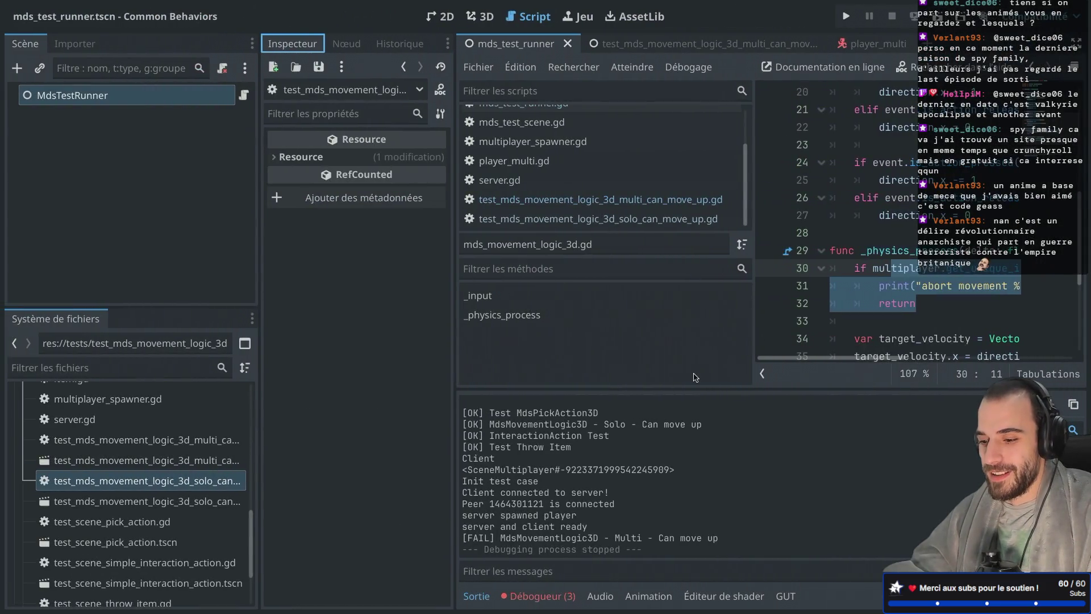
Switch to distraction-free mode and show the three errors from the failed Multi test.
{"action": "key", "text": "ctrl+shift+F11"}
{"action": "left_click", "coordinate": [88, 596]}
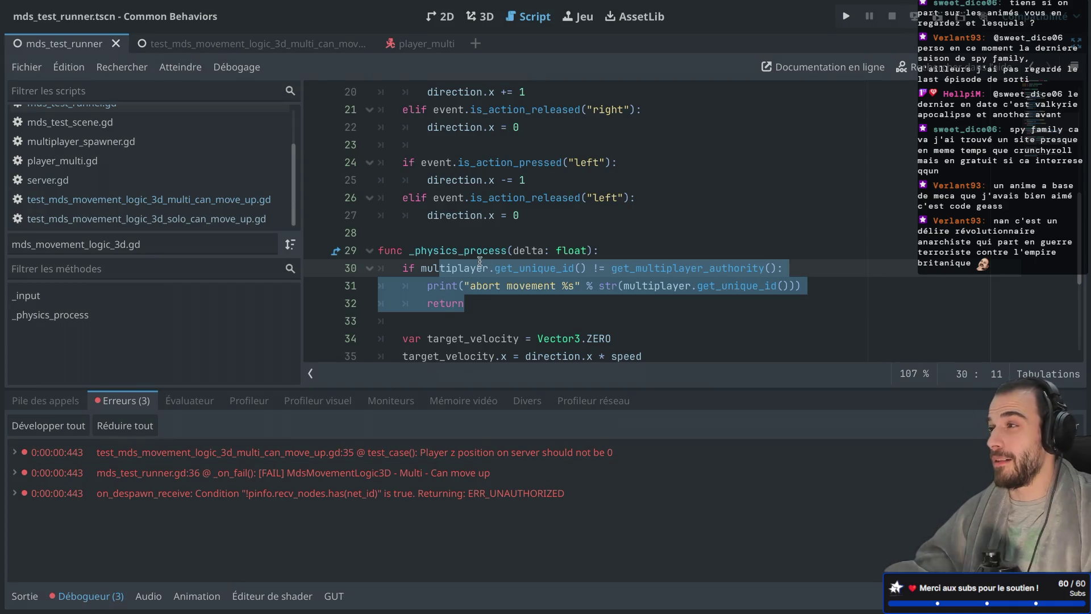
{"action": "scroll", "coordinate": [503, 212], "scroll_direction": "down", "scroll_amount": 3}
{"action": "scroll", "coordinate": [509, 196], "scroll_direction": "up", "scroll_amount": 1}
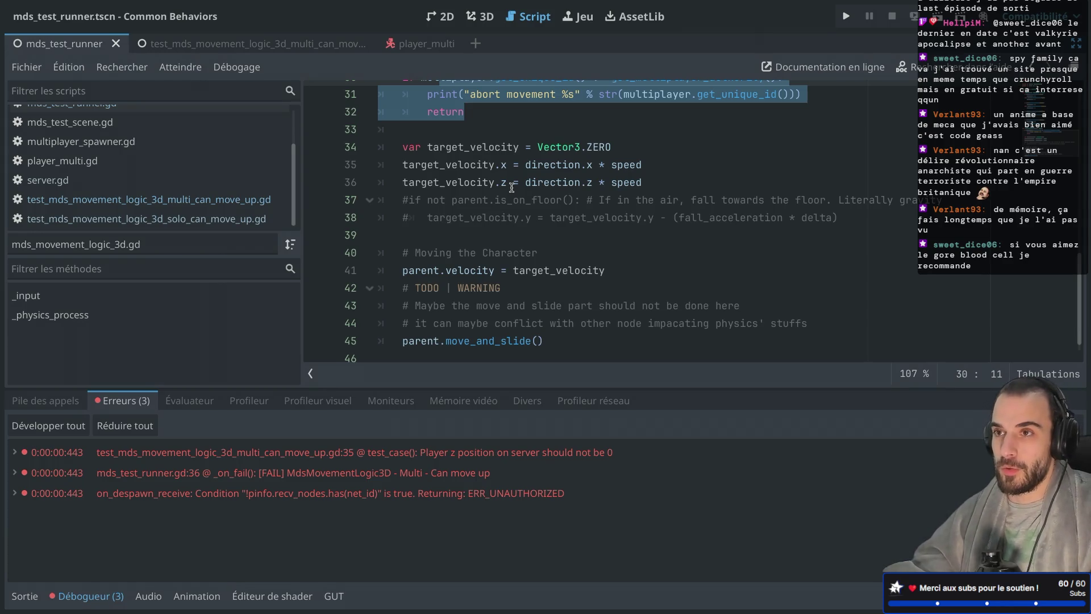
Place the caret on the authority check at line 30 and rerun the test runner.
{"action": "scroll", "coordinate": [499, 206], "scroll_direction": "down", "scroll_amount": 1}
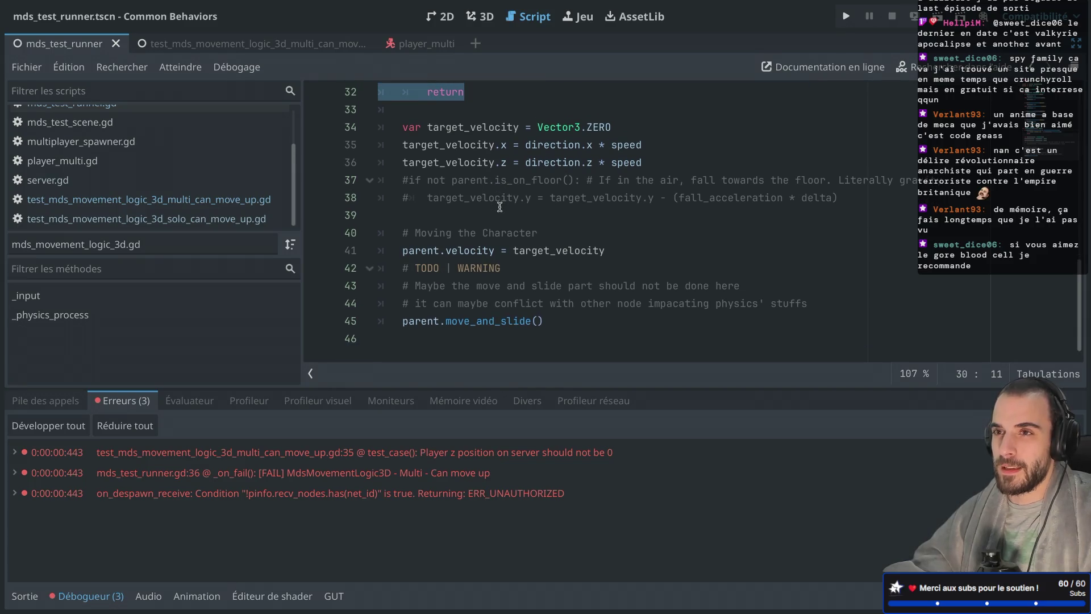
{"action": "scroll", "coordinate": [495, 205], "scroll_direction": "up", "scroll_amount": 3}
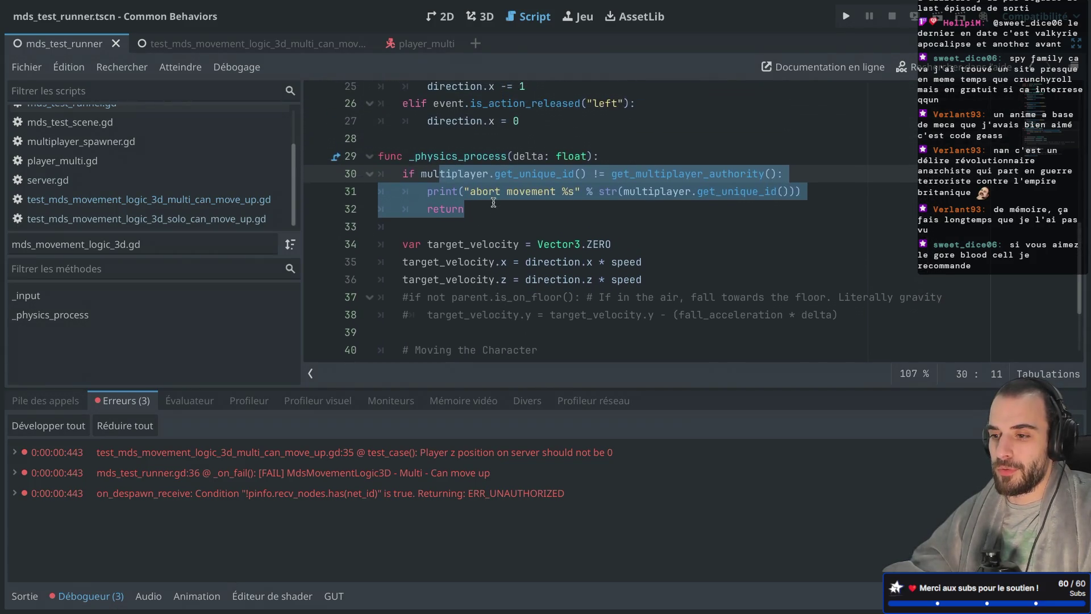
{"action": "scroll", "coordinate": [493, 203], "scroll_direction": "up", "scroll_amount": 1}
{"action": "left_click", "coordinate": [488, 217]}
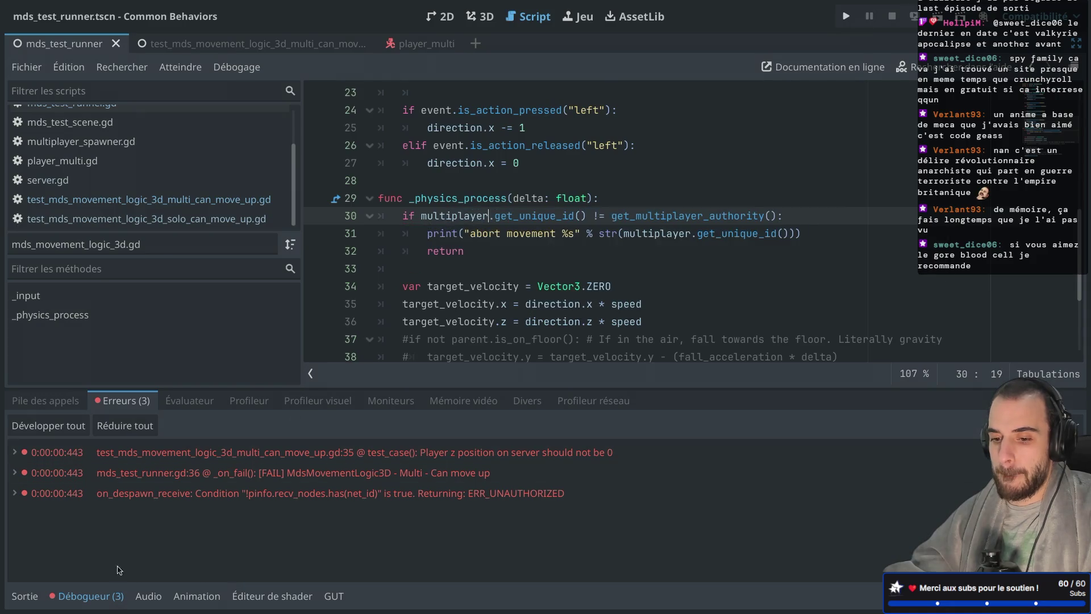
{"action": "left_click", "coordinate": [943, 17]}
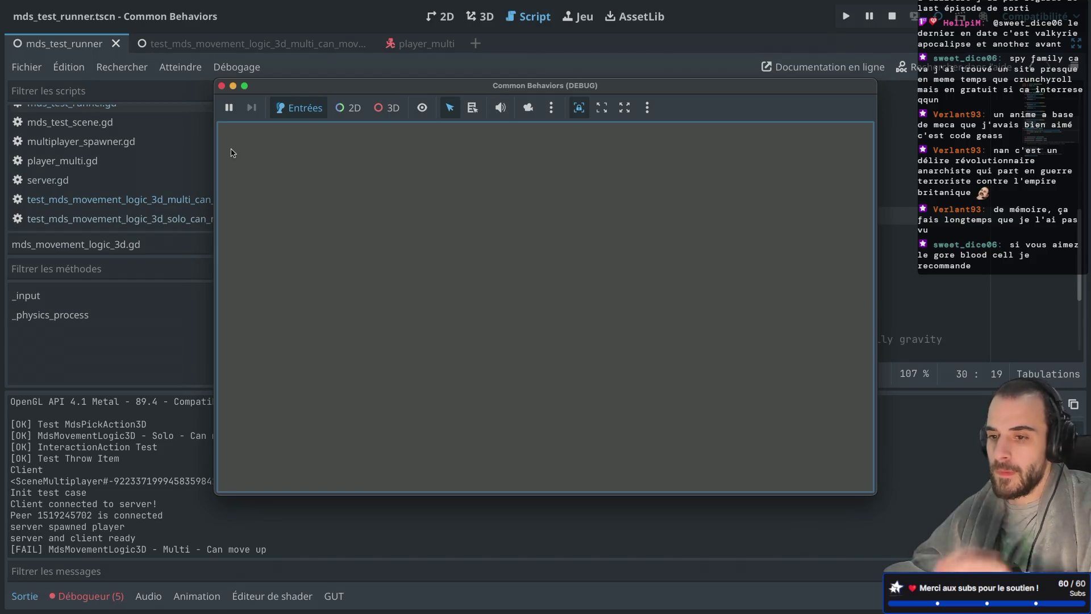
Stop the game and run the multi can-move-up test scene on its own.
{"action": "left_click", "coordinate": [222, 85]}
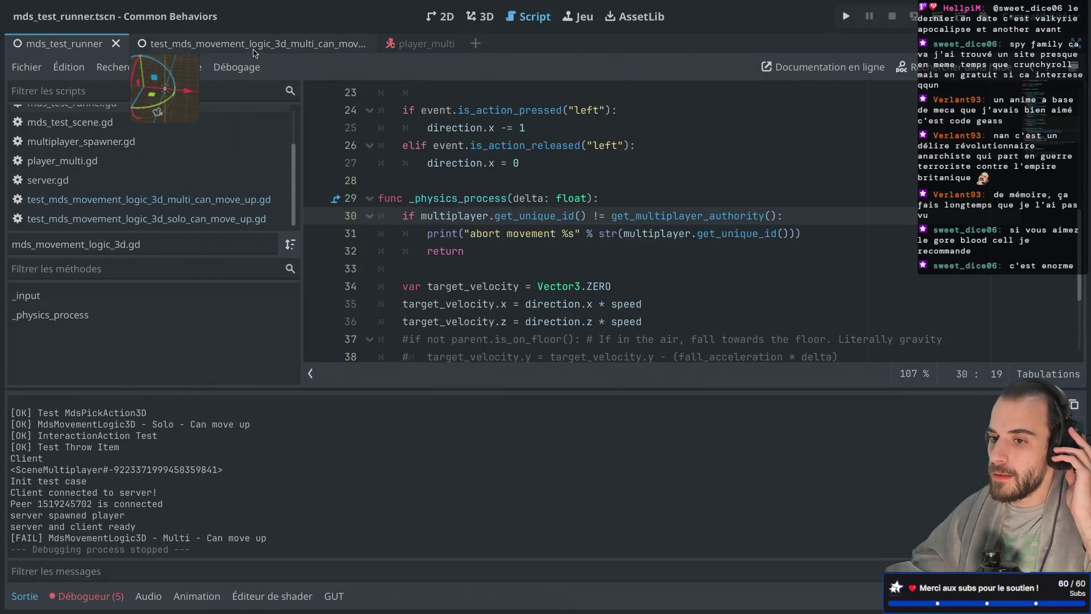
{"action": "left_click", "coordinate": [170, 43]}
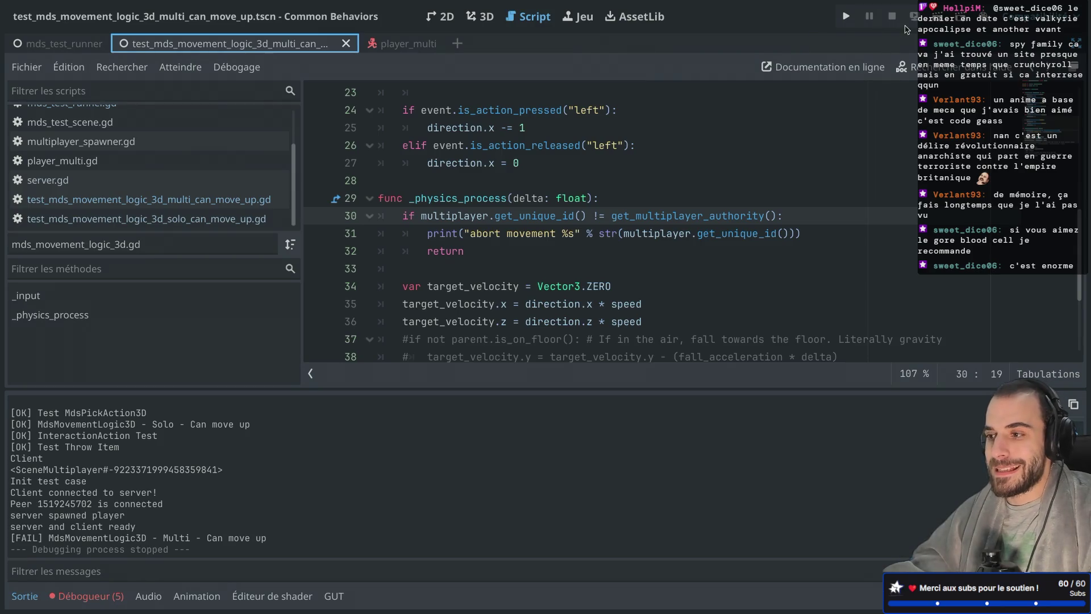
{"action": "left_click", "coordinate": [935, 16]}
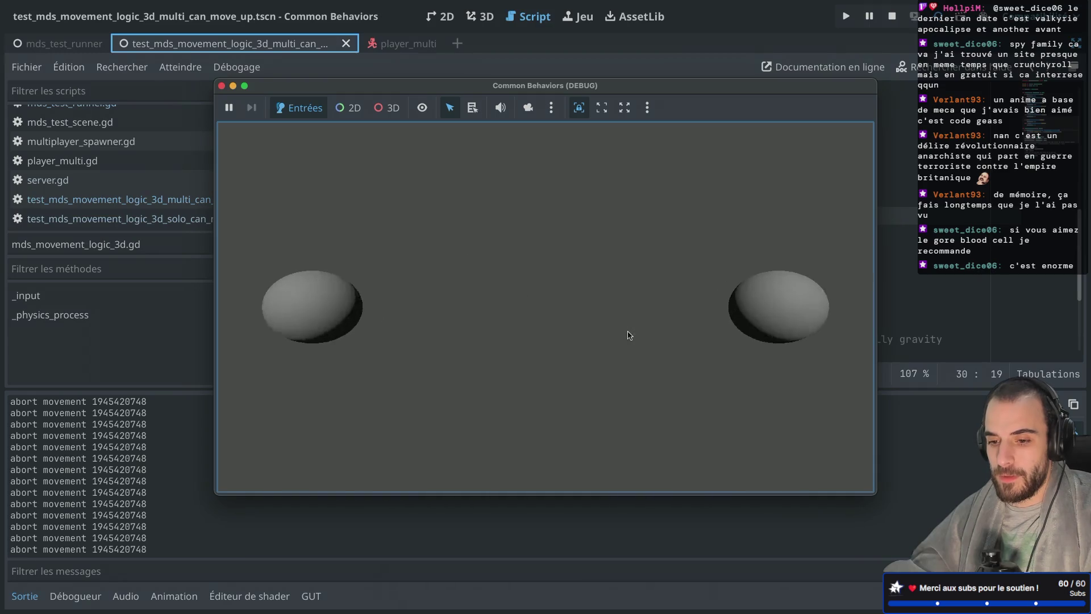
{"action": "left_click", "coordinate": [221, 85]}
Run the mds_test_runner scene again and show its three errors in the debugger.
{"action": "left_click", "coordinate": [64, 43]}
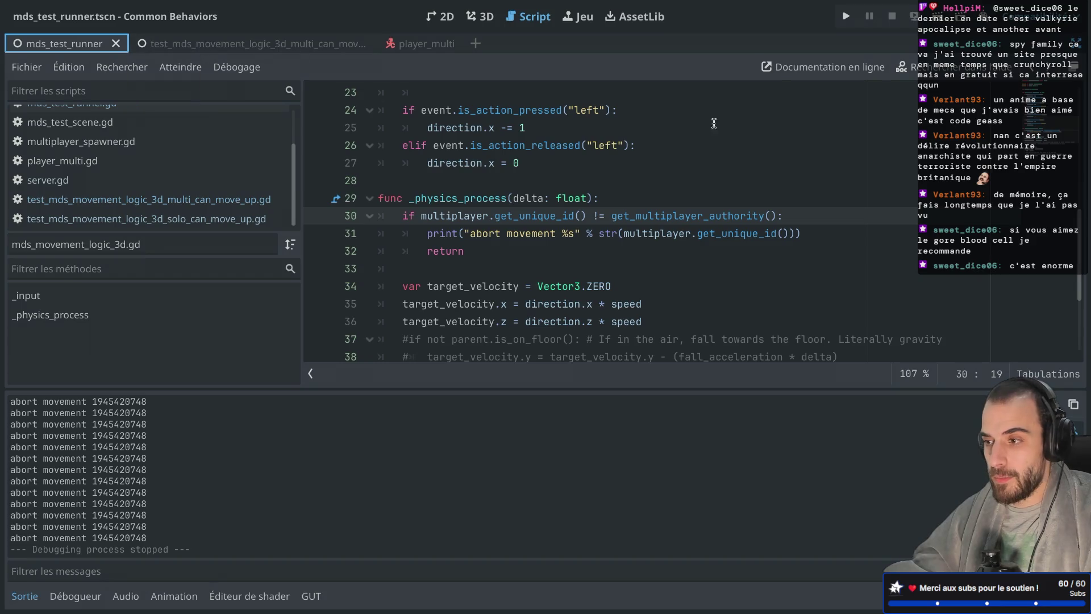
{"action": "left_click", "coordinate": [938, 17]}
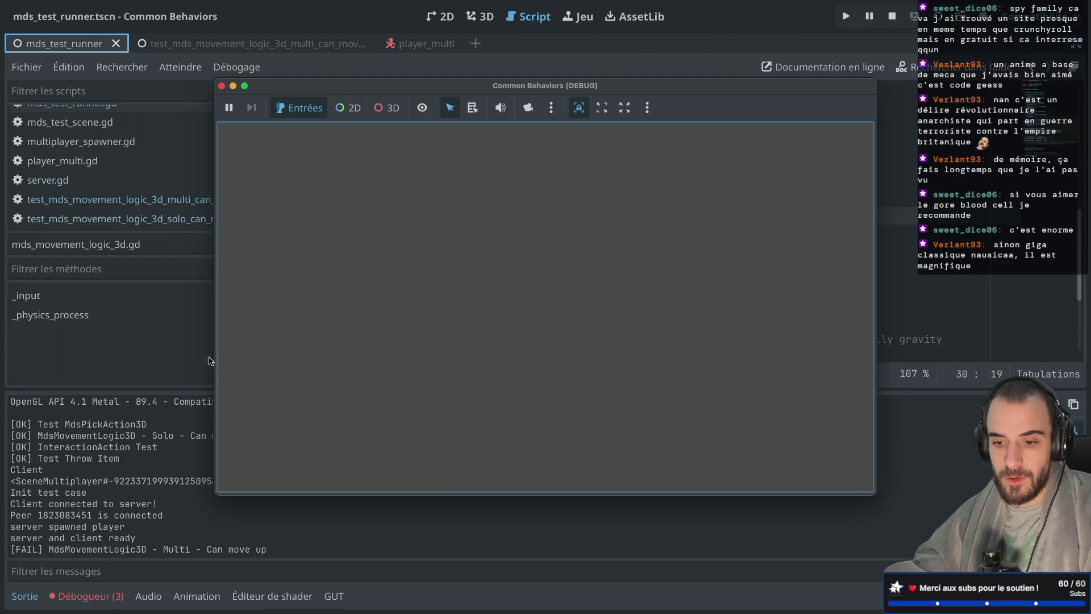
{"action": "left_click", "coordinate": [222, 85]}
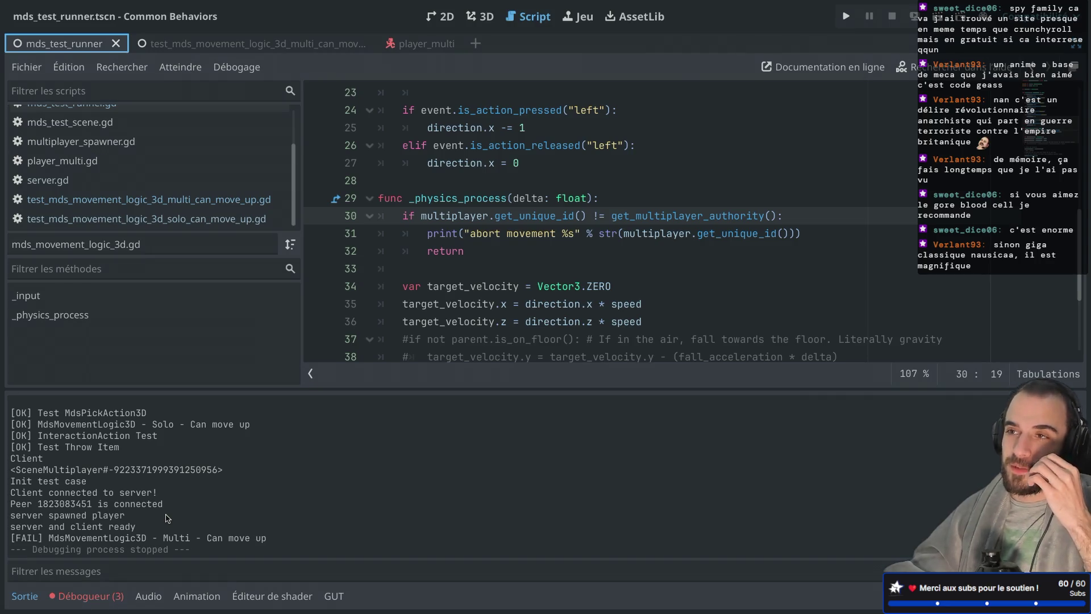
{"action": "left_click", "coordinate": [74, 597]}
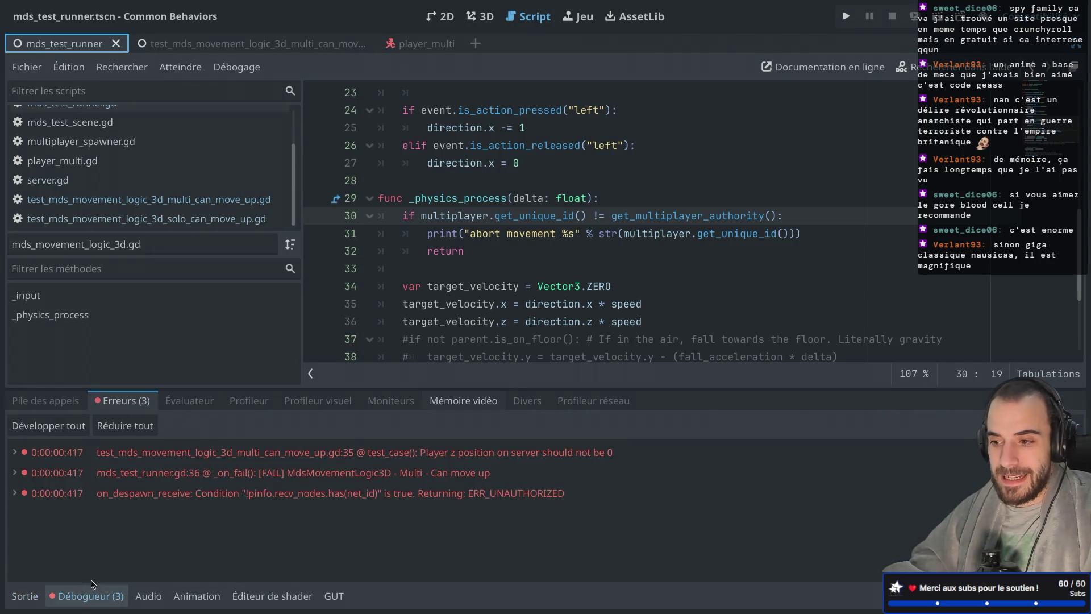
Open the multi can-move-up test script from the file list.
{"action": "scroll", "coordinate": [449, 320], "scroll_direction": "down", "scroll_amount": 5}
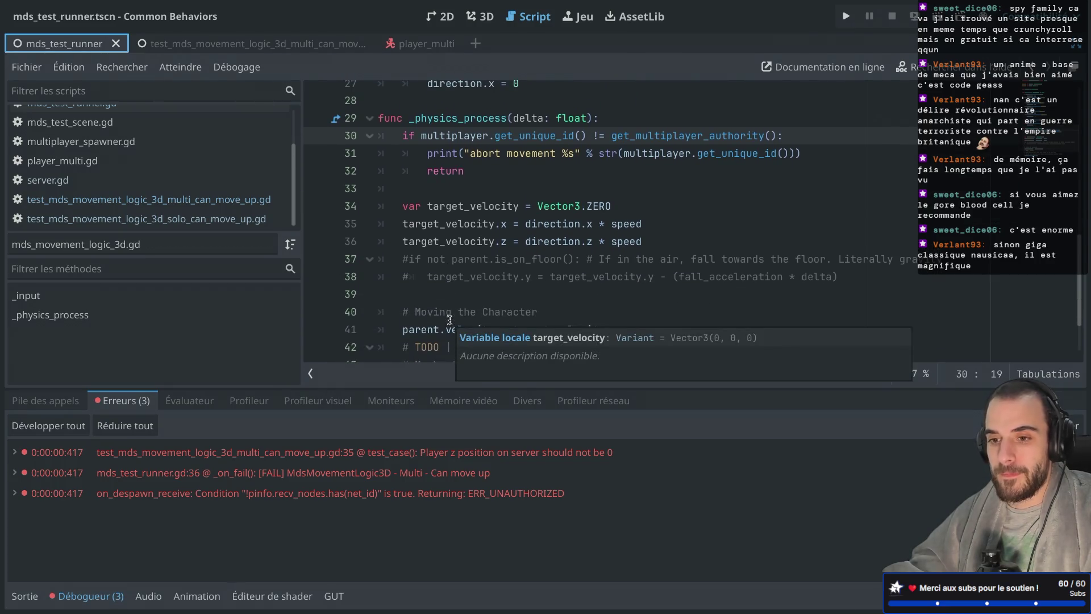
{"action": "left_click", "coordinate": [195, 206]}
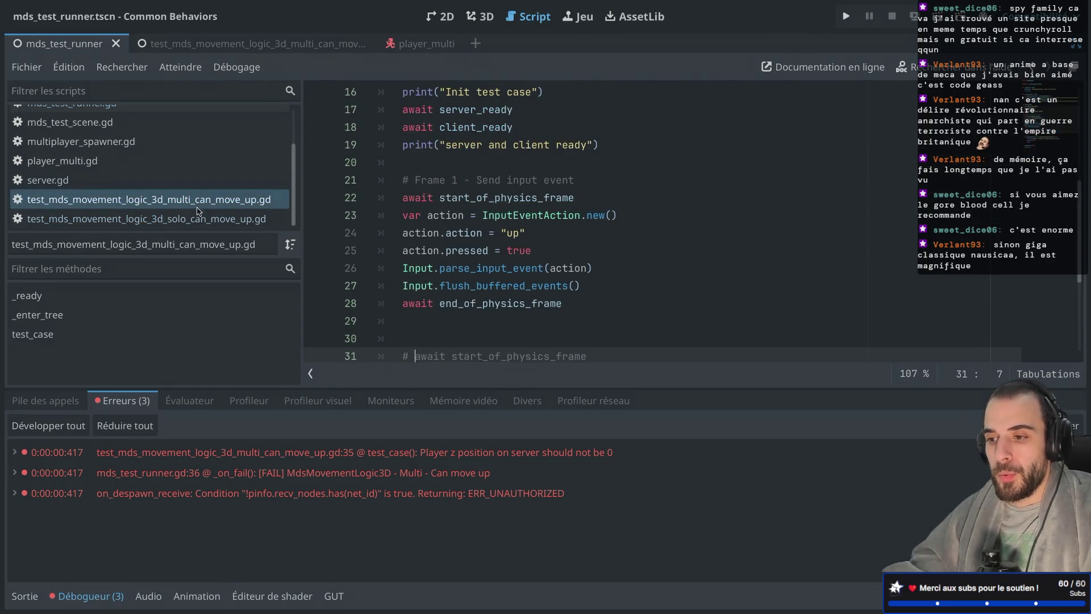
{"action": "left_click", "coordinate": [204, 217]}
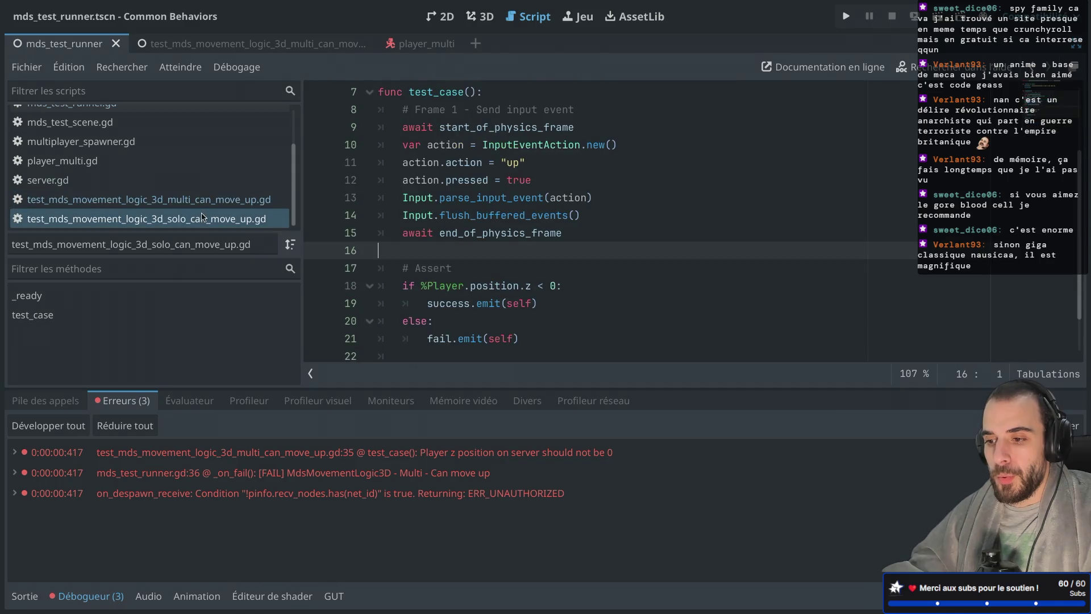
{"action": "left_click", "coordinate": [166, 200]}
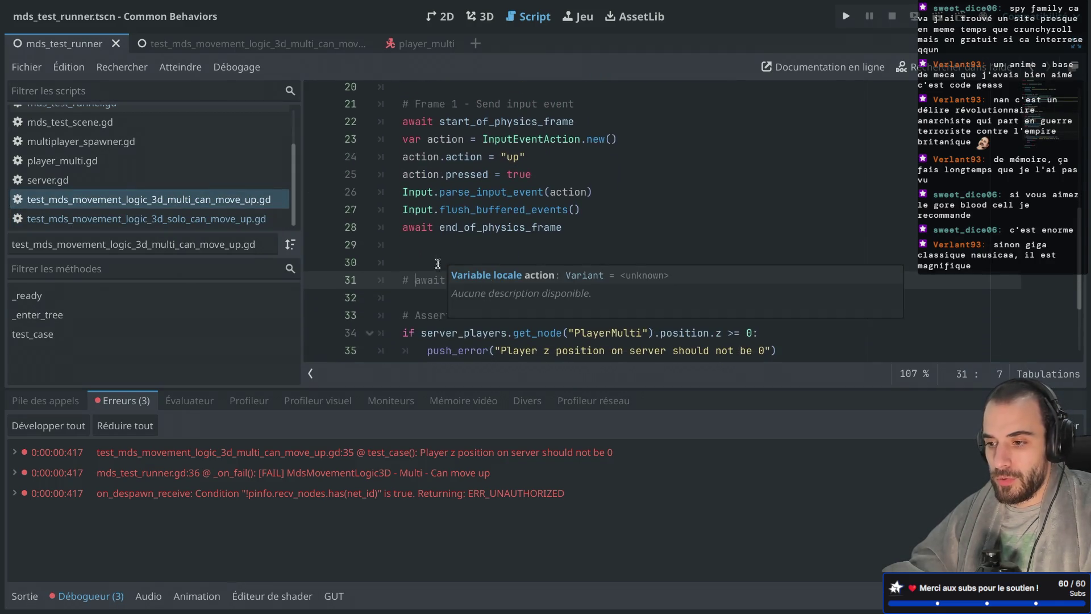
Uncomment the start_of_physics_frame await on line 31, save, and rerun so Multi - Can move up passes.
{"action": "scroll", "coordinate": [435, 257], "scroll_direction": "down", "scroll_amount": 1}
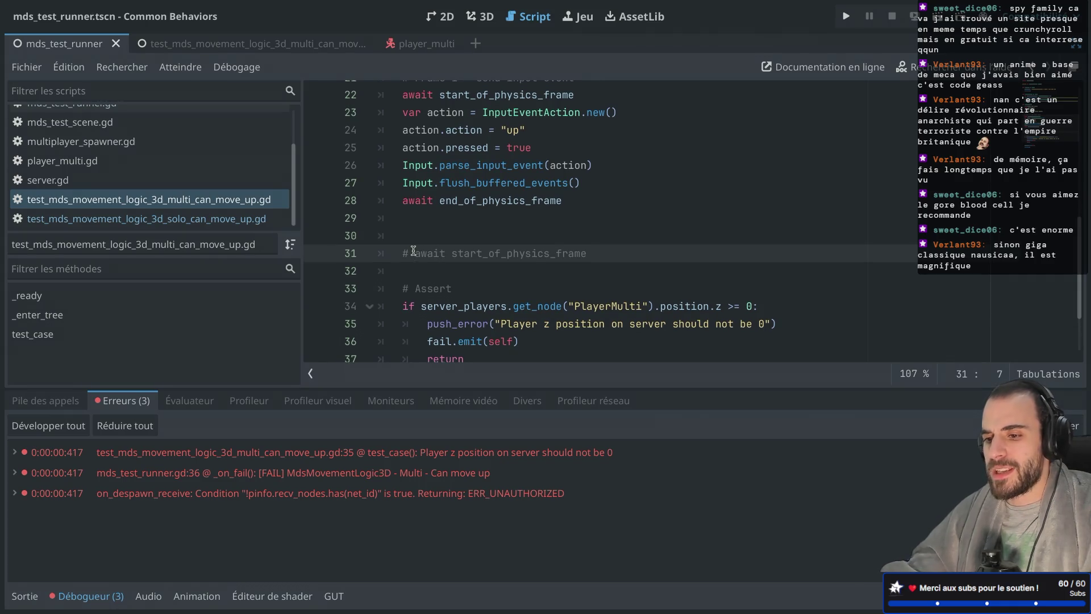
{"action": "key", "text": "ctrl+k"}
{"action": "key", "text": "ctrl+s"}
{"action": "left_click", "coordinate": [937, 17]}
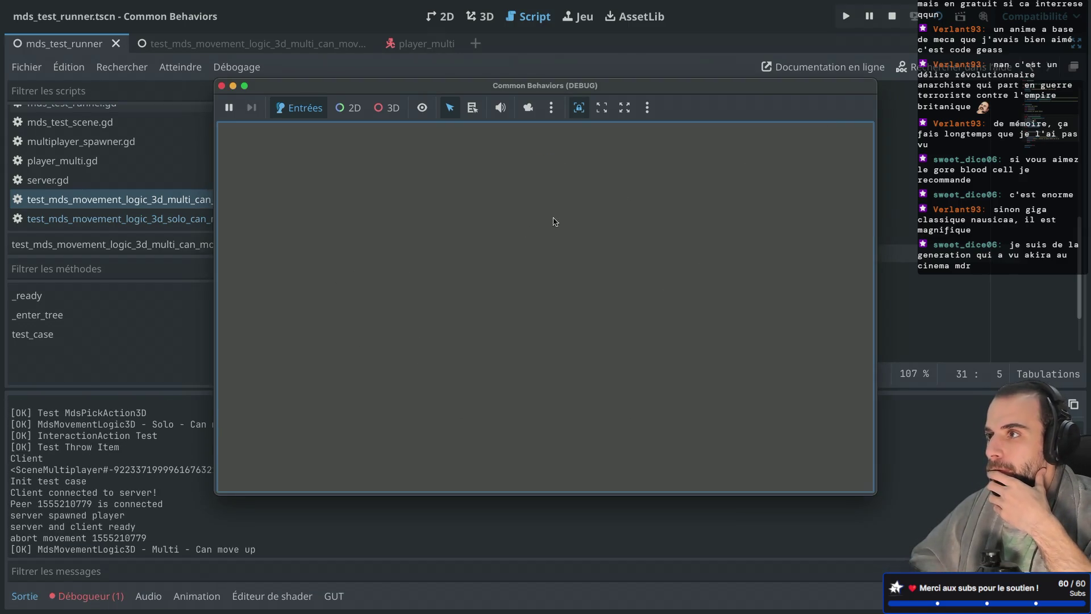
{"action": "left_click", "coordinate": [221, 86]}
{"action": "left_click_drag", "start_coordinate": [402, 253], "coordinate": [572, 256]}
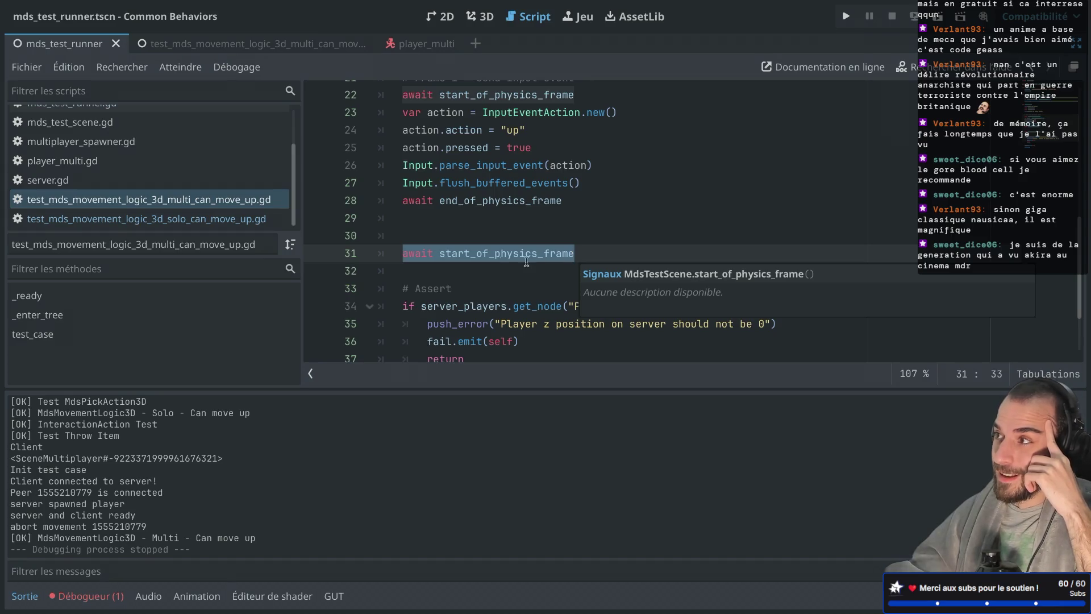
{"action": "left_click", "coordinate": [446, 254]}
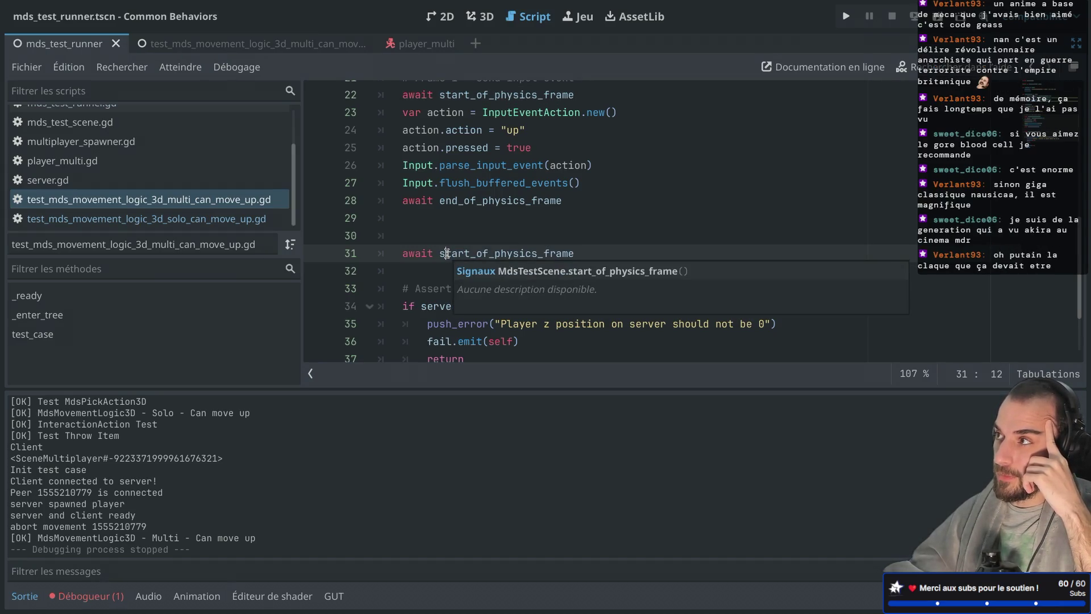
{"action": "scroll", "coordinate": [446, 254], "scroll_direction": "up", "scroll_amount": 3}
{"action": "left_click_drag", "start_coordinate": [421, 139], "coordinate": [477, 138]}
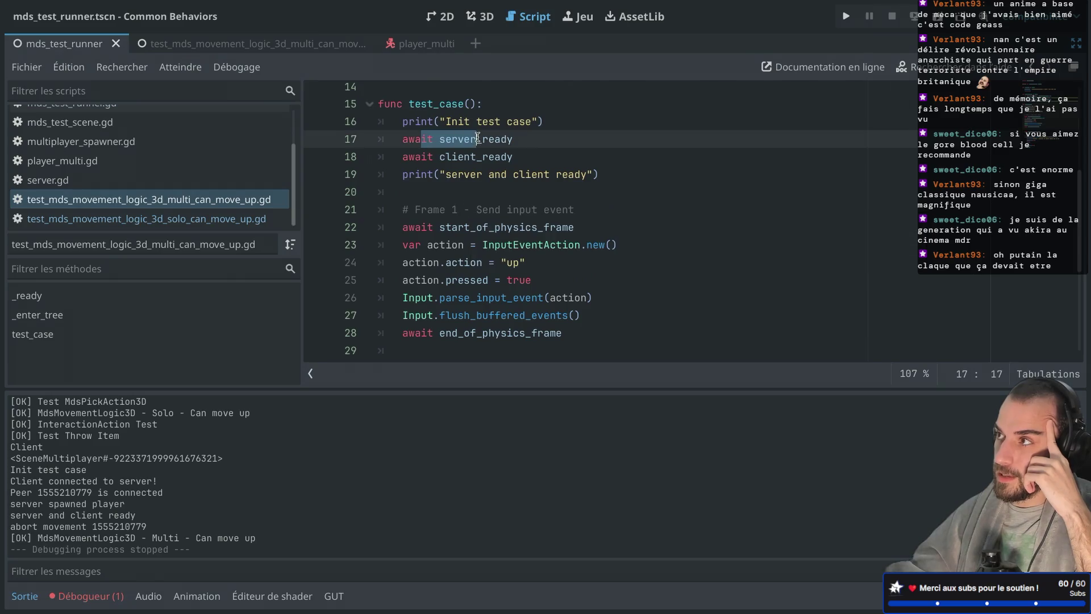
{"action": "left_click_drag", "start_coordinate": [404, 157], "coordinate": [507, 157]}
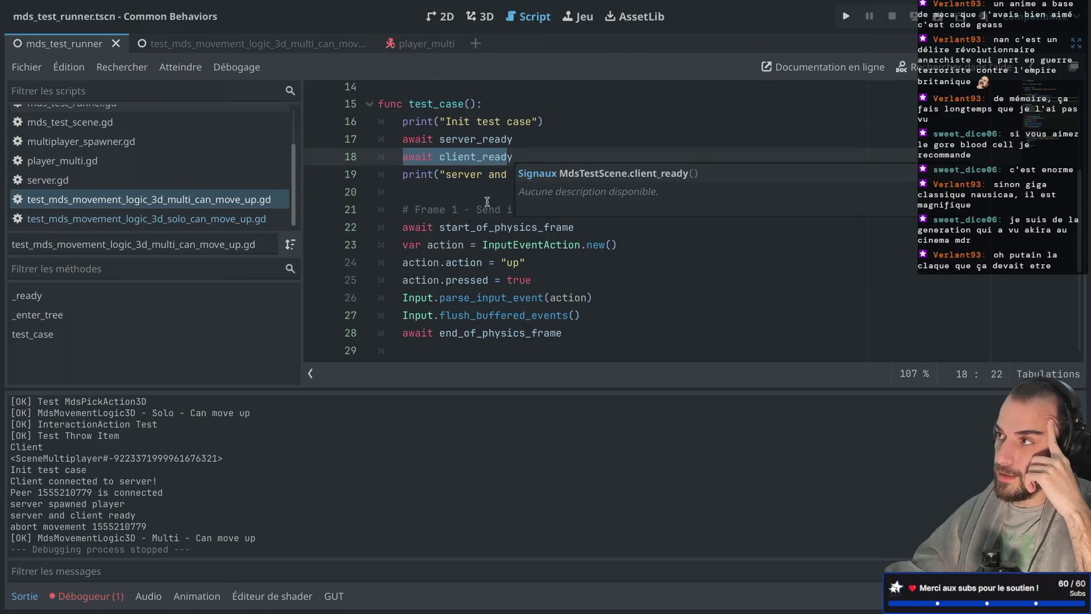
{"action": "scroll", "coordinate": [487, 201], "scroll_direction": "down", "scroll_amount": 1}
{"action": "mouse_move", "coordinate": [427, 178]}
{"action": "left_mouse_down"}
{"action": "mouse_move", "coordinate": [518, 315]}
{"action": "mouse_move", "coordinate": [533, 282]}
{"action": "left_mouse_up"}
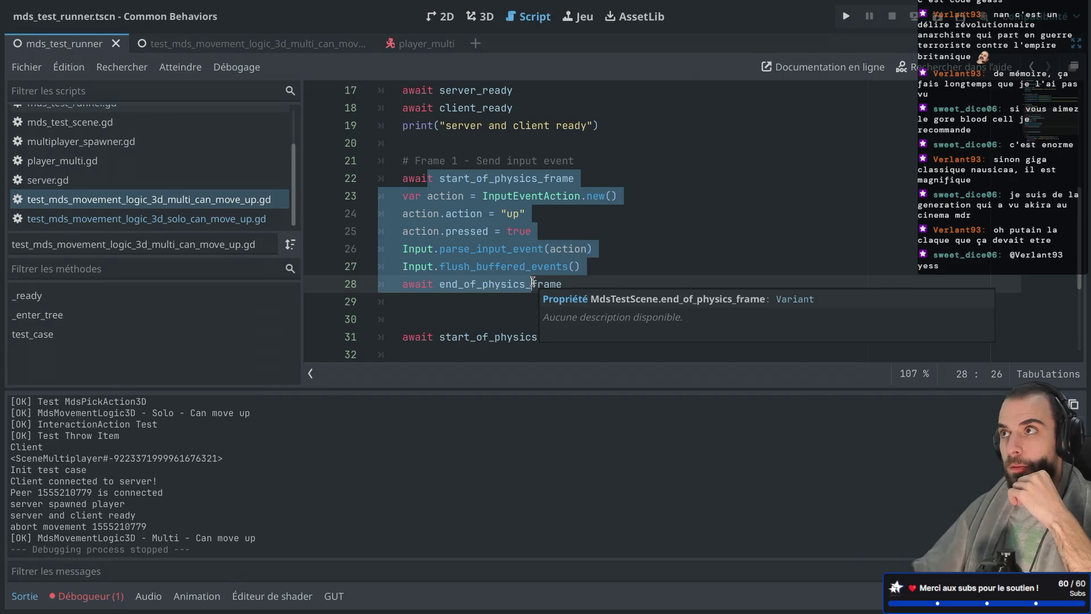
{"action": "left_click", "coordinate": [499, 297]}
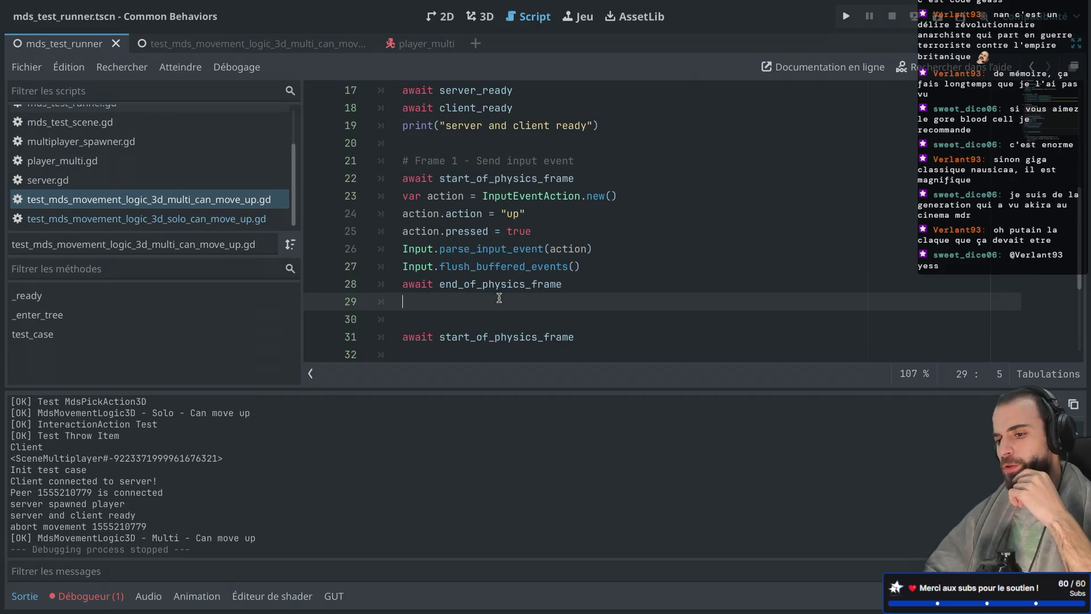
{"action": "scroll", "coordinate": [500, 297], "scroll_direction": "down", "scroll_amount": 2}
{"action": "left_click", "coordinate": [425, 257]}
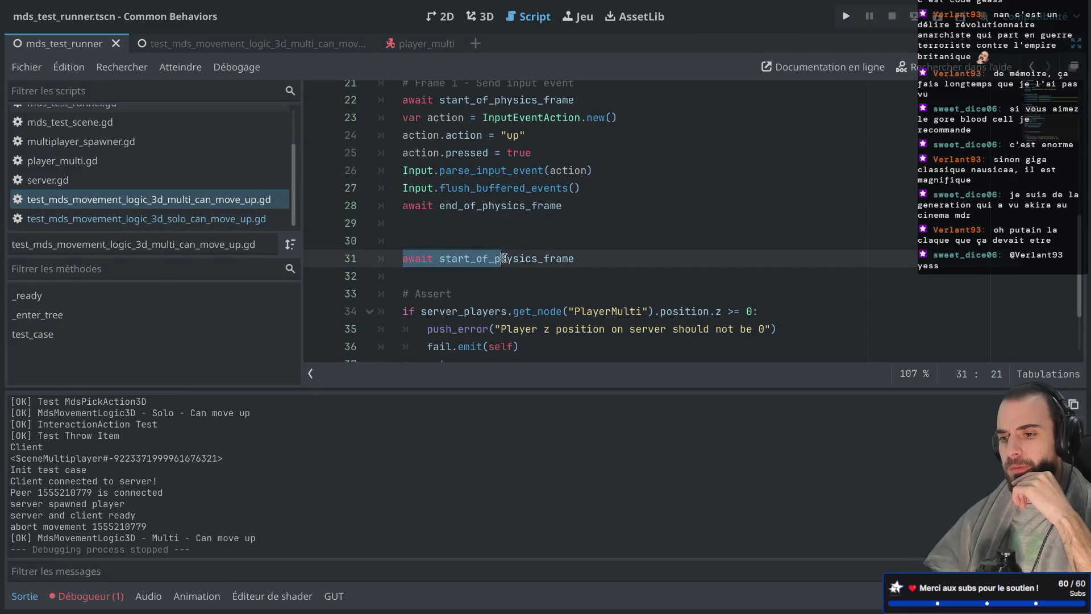
{"action": "left_click_drag", "start_coordinate": [433, 100], "coordinate": [486, 206]}
{"action": "left_click_drag", "start_coordinate": [399, 259], "coordinate": [490, 260]}
{"action": "left_click", "coordinate": [470, 206]}
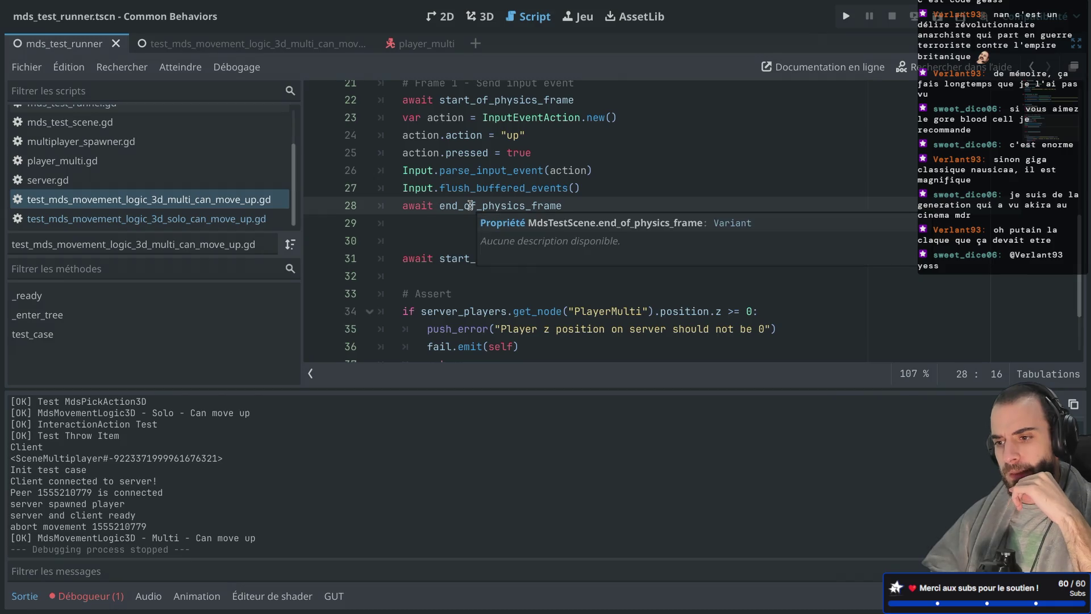
{"action": "scroll", "coordinate": [459, 168], "scroll_direction": "up", "scroll_amount": 2}
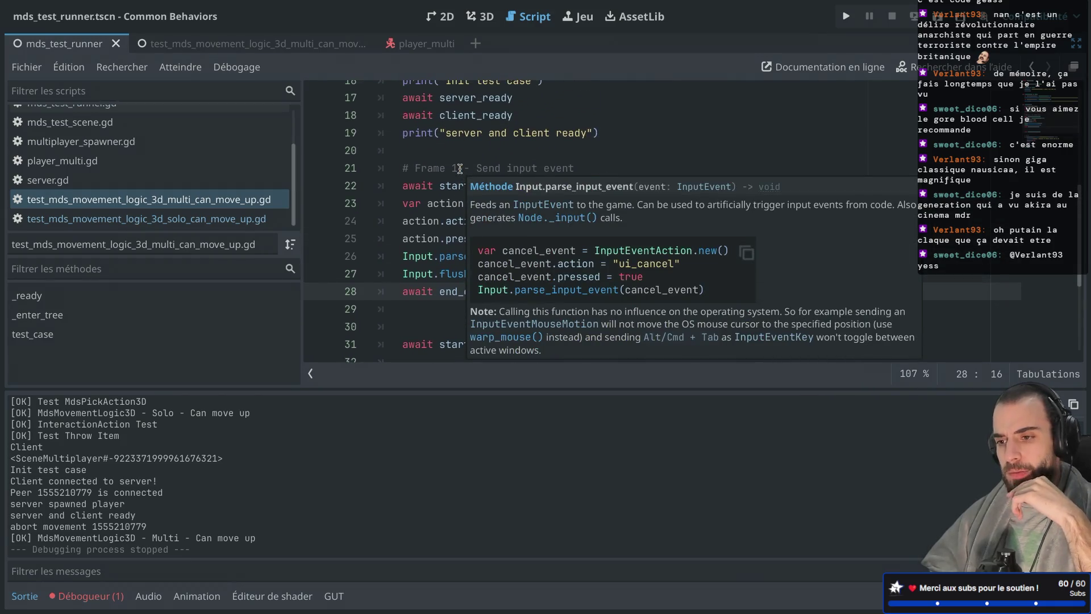
{"action": "scroll", "coordinate": [460, 169], "scroll_direction": "down", "scroll_amount": 2}
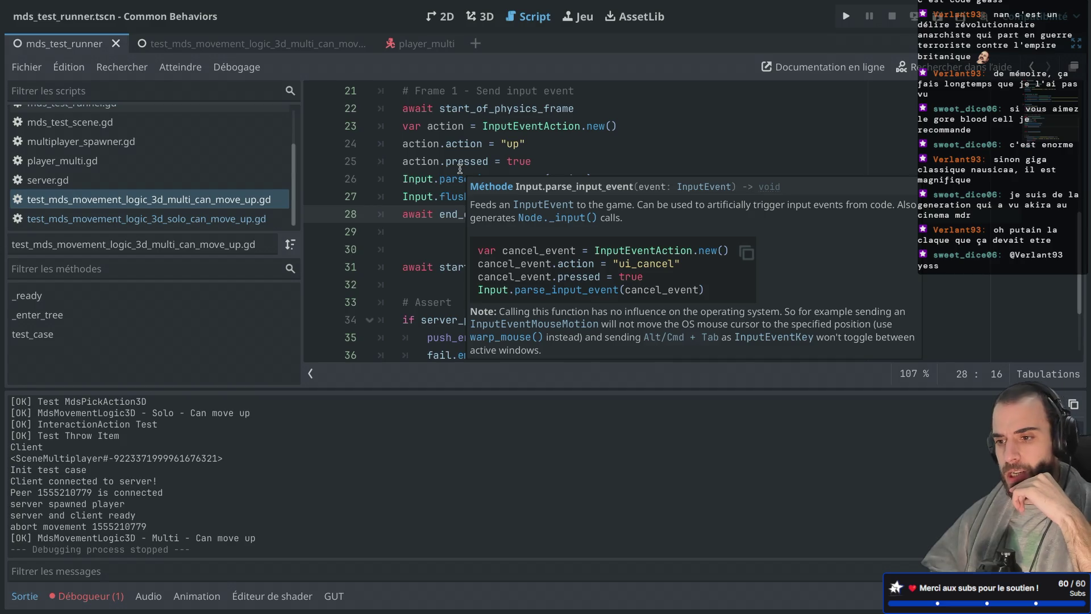
{"action": "left_click", "coordinate": [442, 165]}
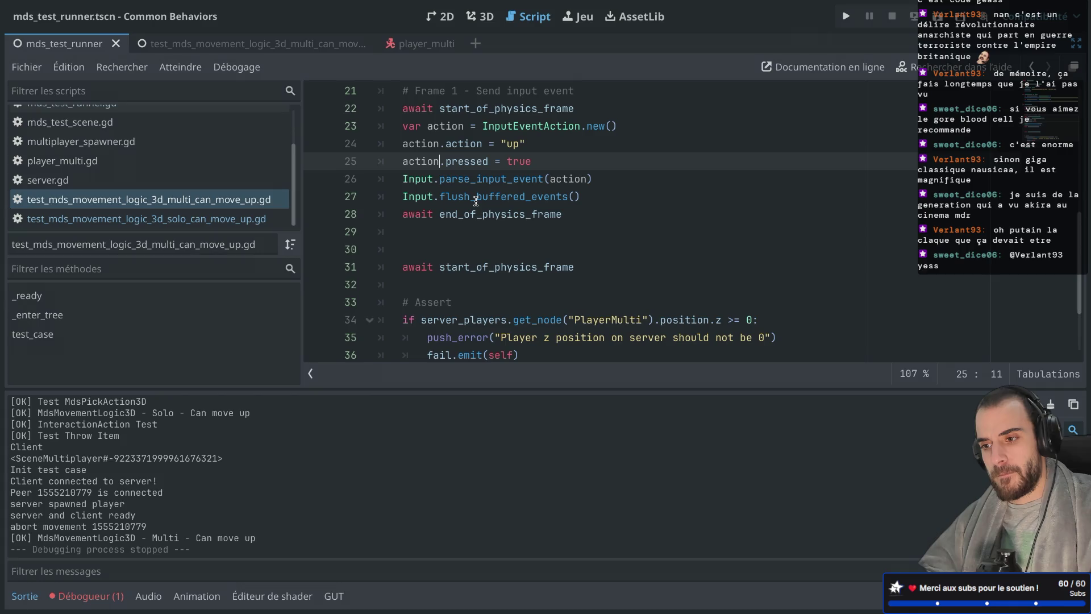
{"action": "scroll", "coordinate": [440, 237], "scroll_direction": "down", "scroll_amount": 1}
{"action": "scroll", "coordinate": [439, 237], "scroll_direction": "down", "scroll_amount": 3}
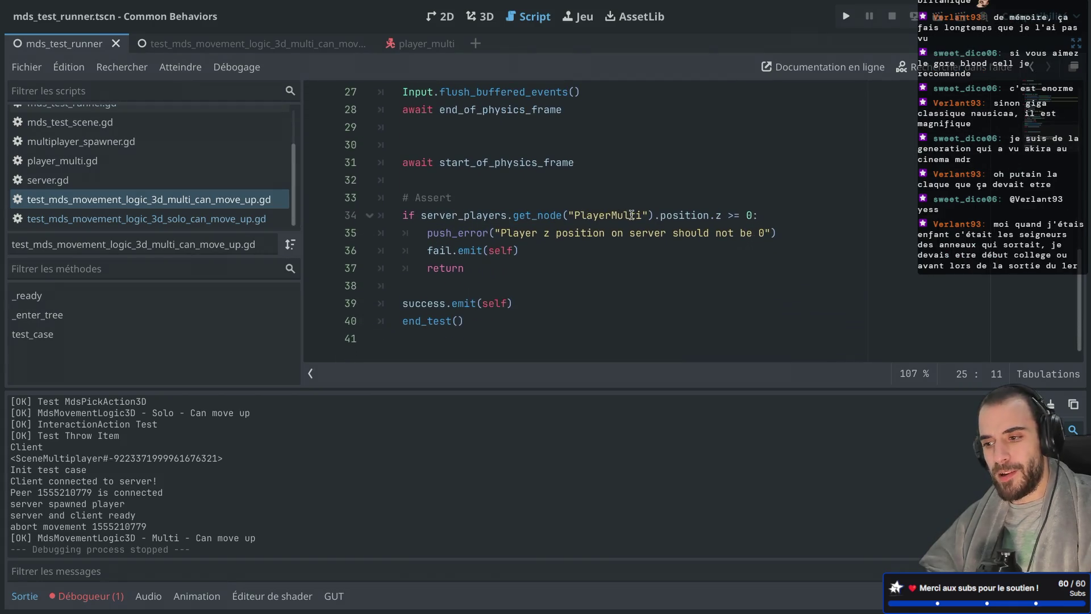
{"action": "mouse_move", "coordinate": [632, 215]}
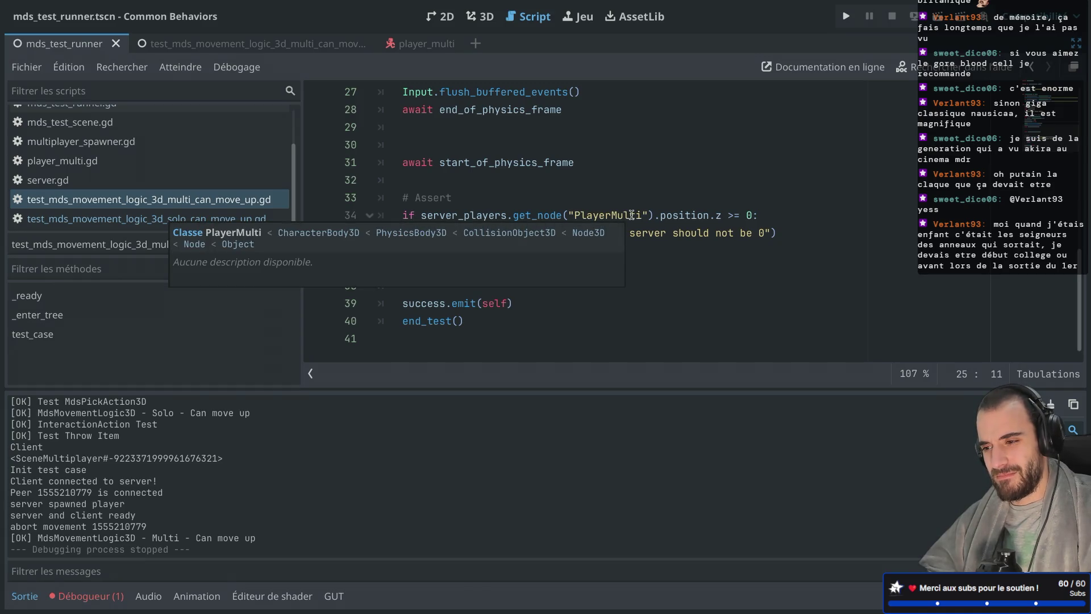
Add a print("Server Player pos z %s" % str()) line below the # Assert comment.
{"action": "left_click", "coordinate": [568, 206]}
{"action": "key", "text": "Return"}
{"action": "type", "text": "pr"}
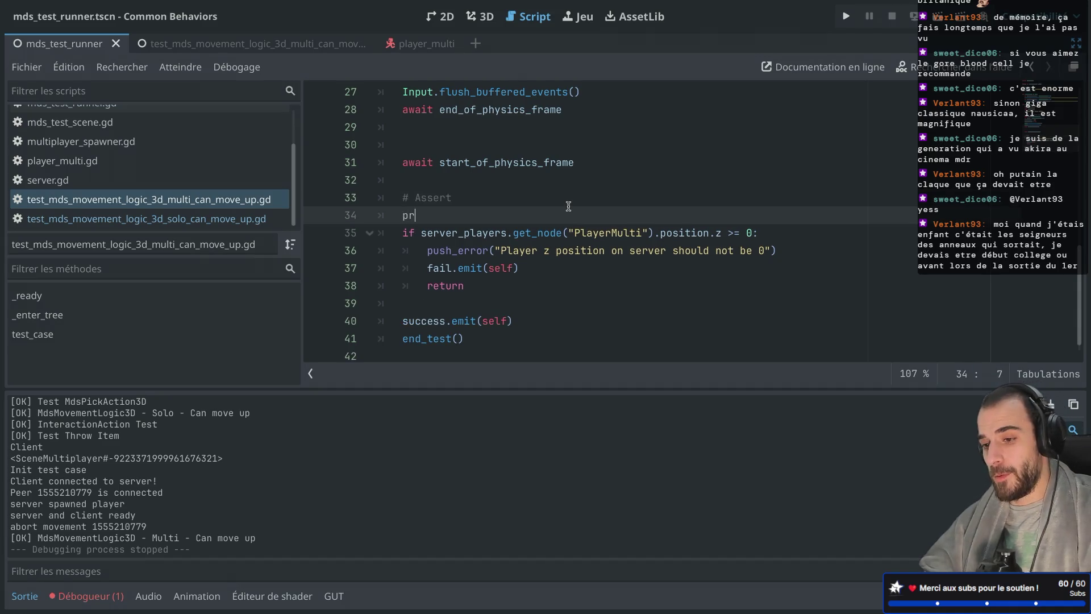
{"action": "type", "text": "int(\"Play"}
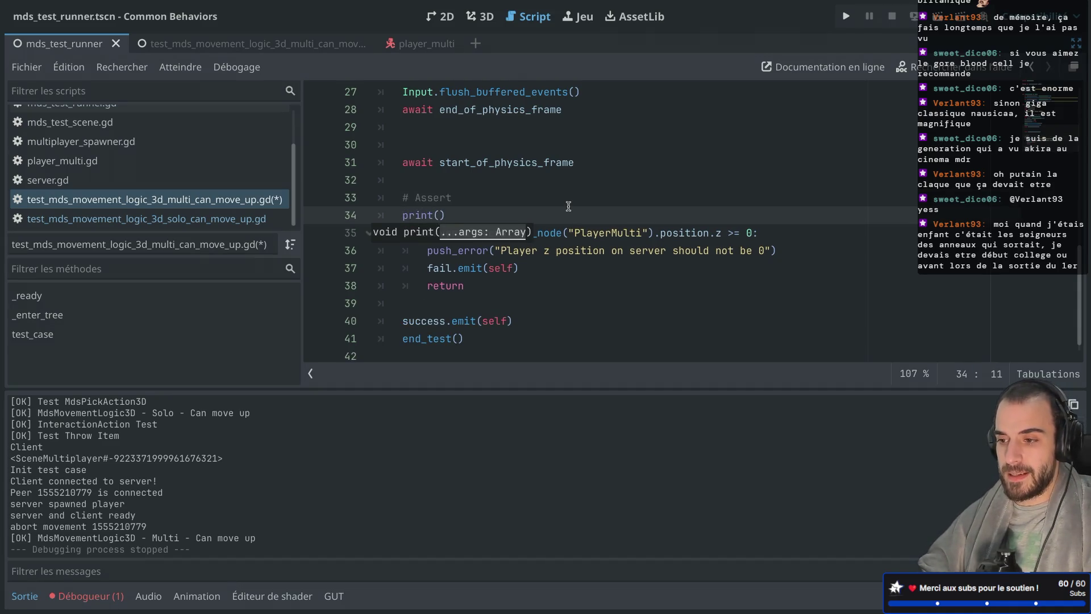
{"action": "key", "text": "BackSpace"}
{"action": "key", "text": "BackSpace"}
{"action": "key", "text": "BackSpace"}
{"action": "type", "text": "Server Player pos"}
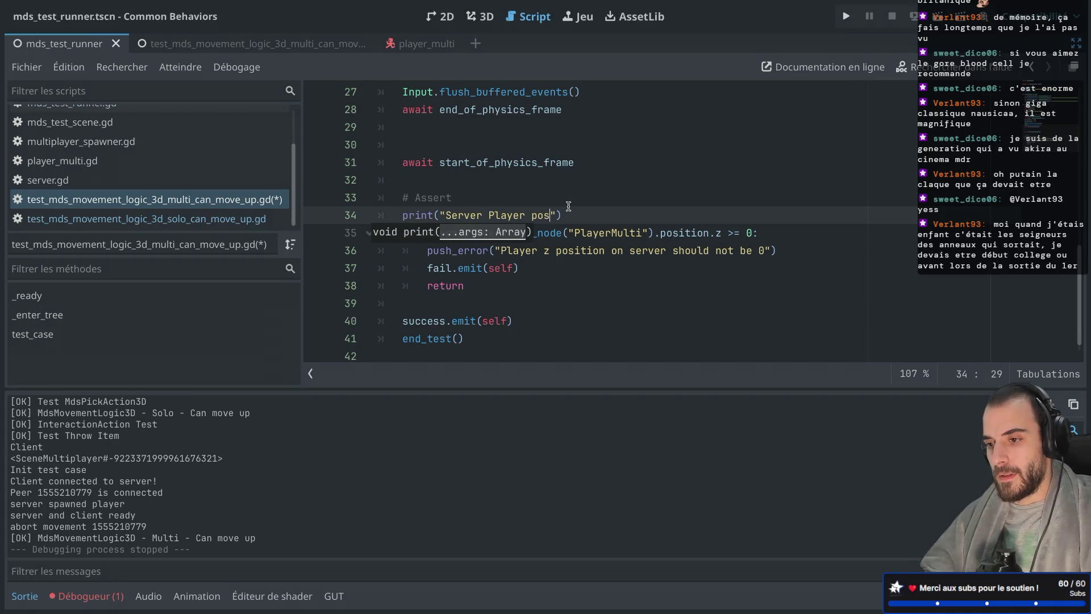
{"action": "type", "text": " z %s\""}
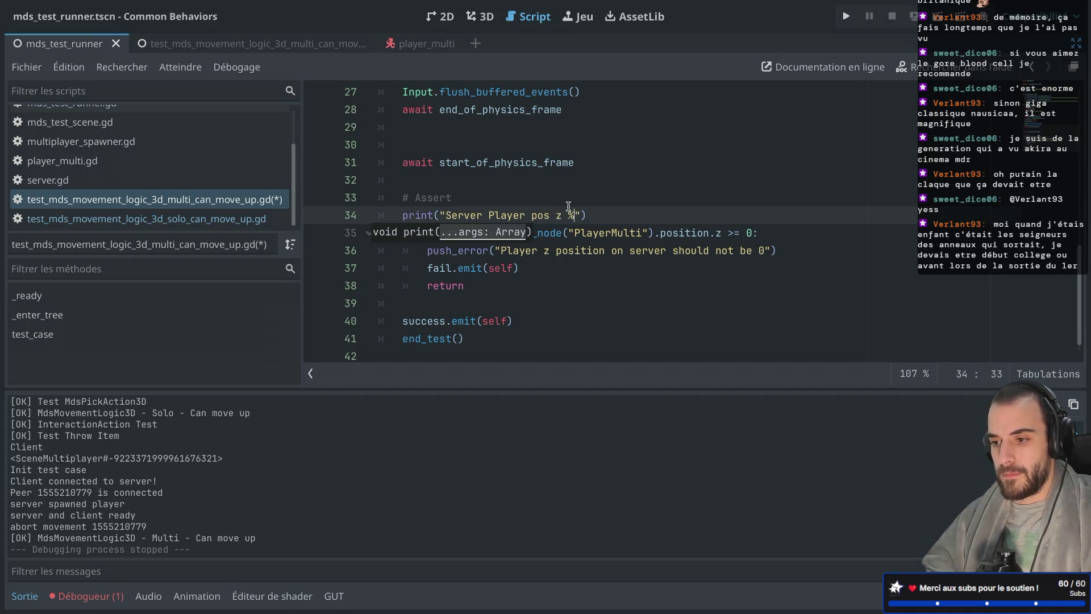
{"action": "type", "text": " %"}
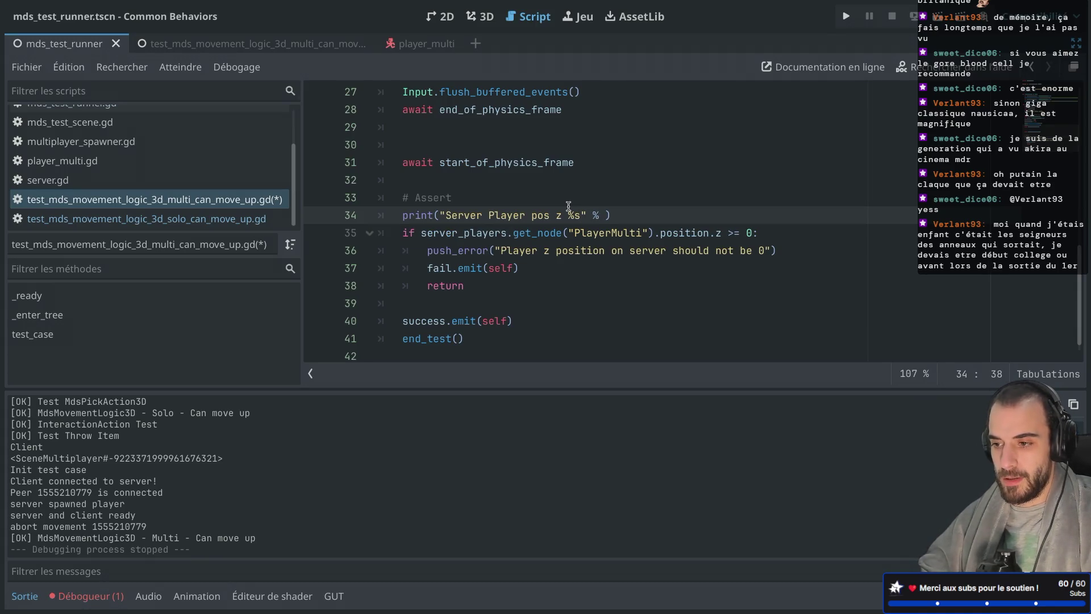
{"action": "type", "text": " str"}
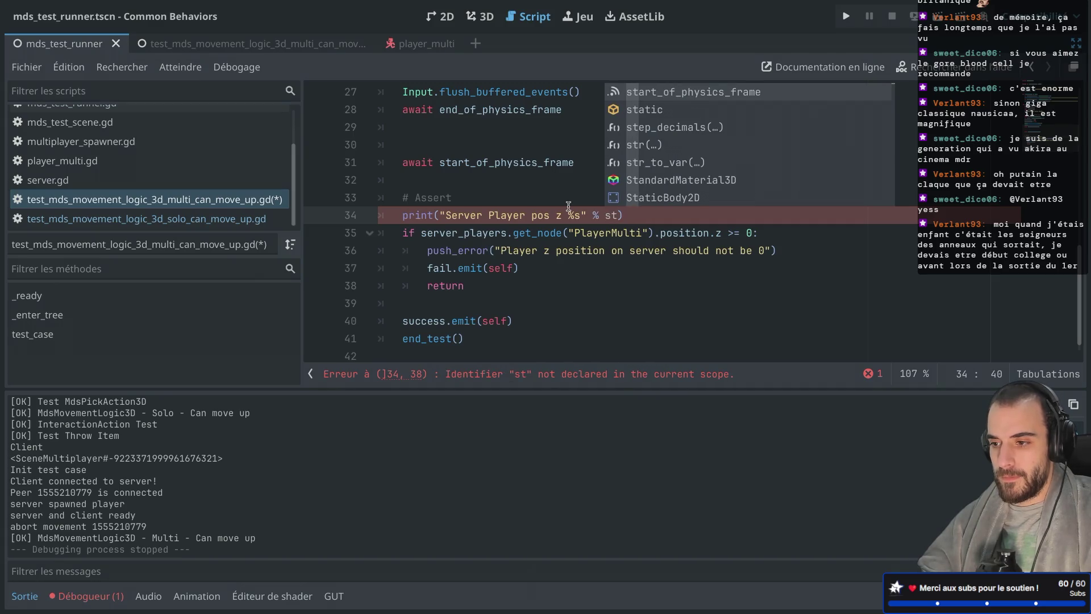
{"action": "key", "text": "Return"}
Copy the server player's position.z expression into str() and run the tests.
{"action": "left_click_drag", "start_coordinate": [421, 233], "coordinate": [721, 233]}
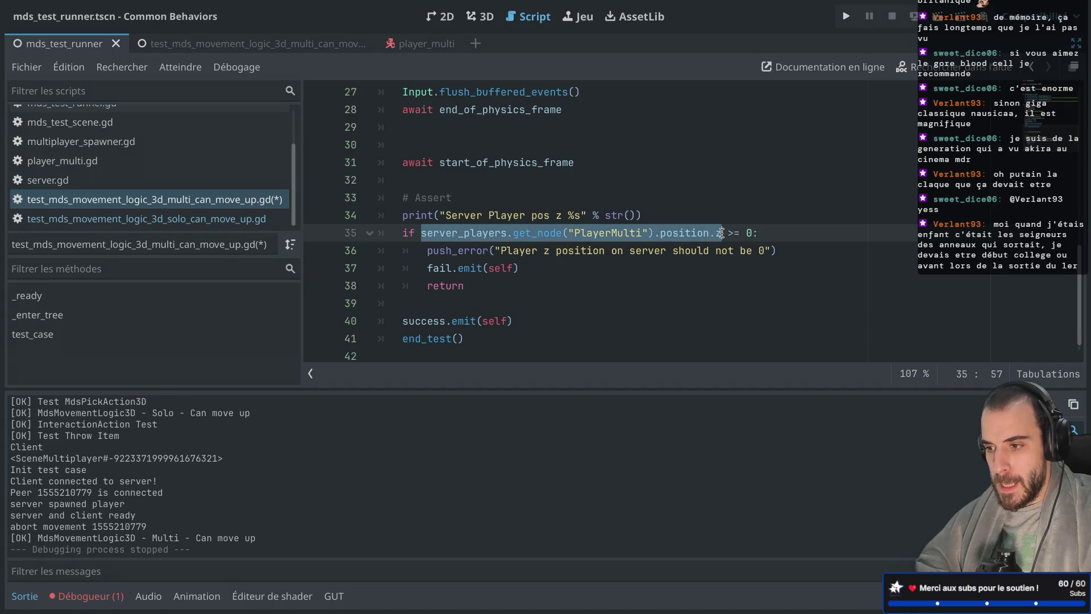
{"action": "key", "text": "ctrl+c"}
{"action": "left_click", "coordinate": [628, 215]}
{"action": "key", "text": "ctrl+v"}
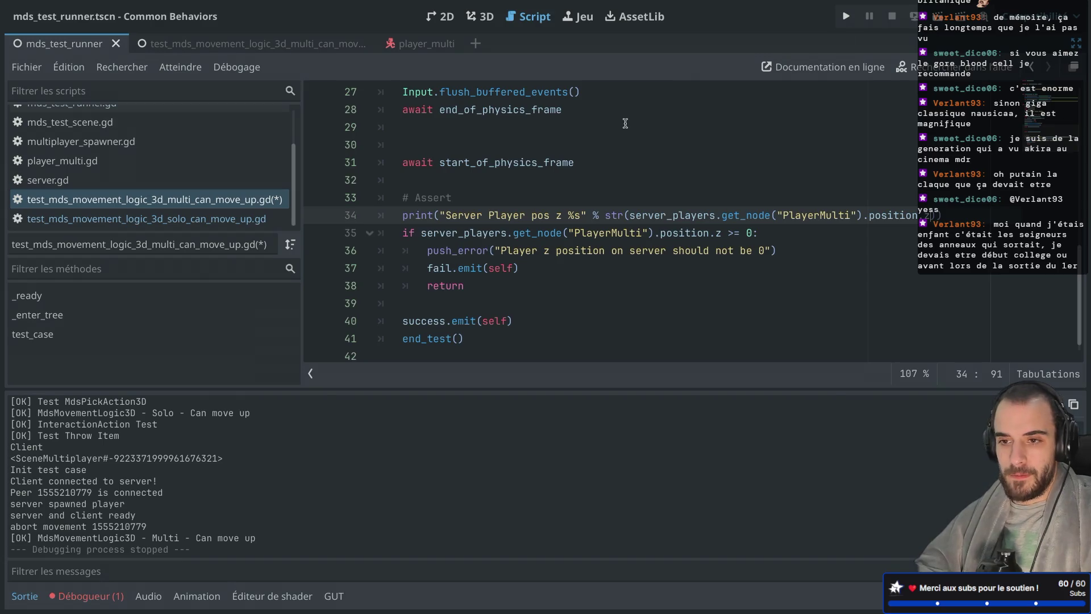
{"action": "left_click", "coordinate": [938, 16]}
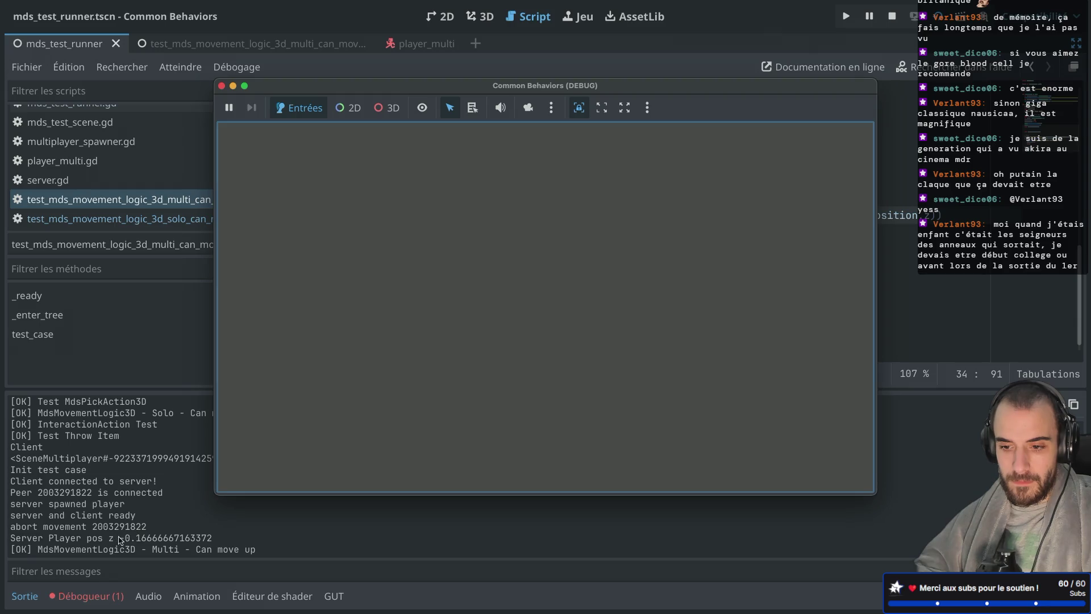
Change line 35's assertion to compare position.z >= 0.0 and rerun the tests.
{"action": "left_click_drag", "start_coordinate": [119, 537], "coordinate": [170, 537]}
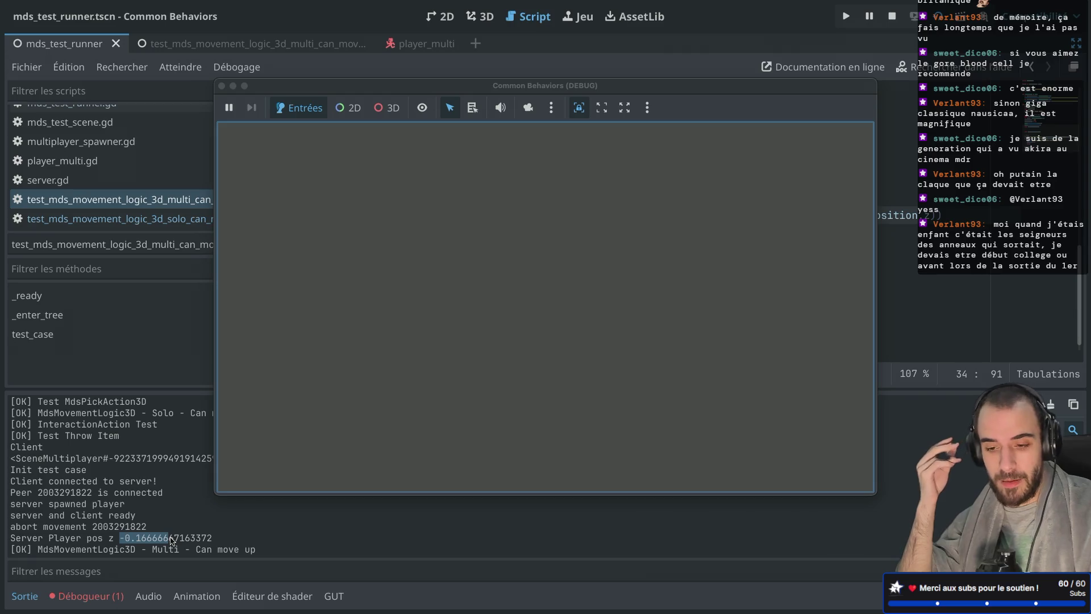
{"action": "left_click", "coordinate": [221, 85]}
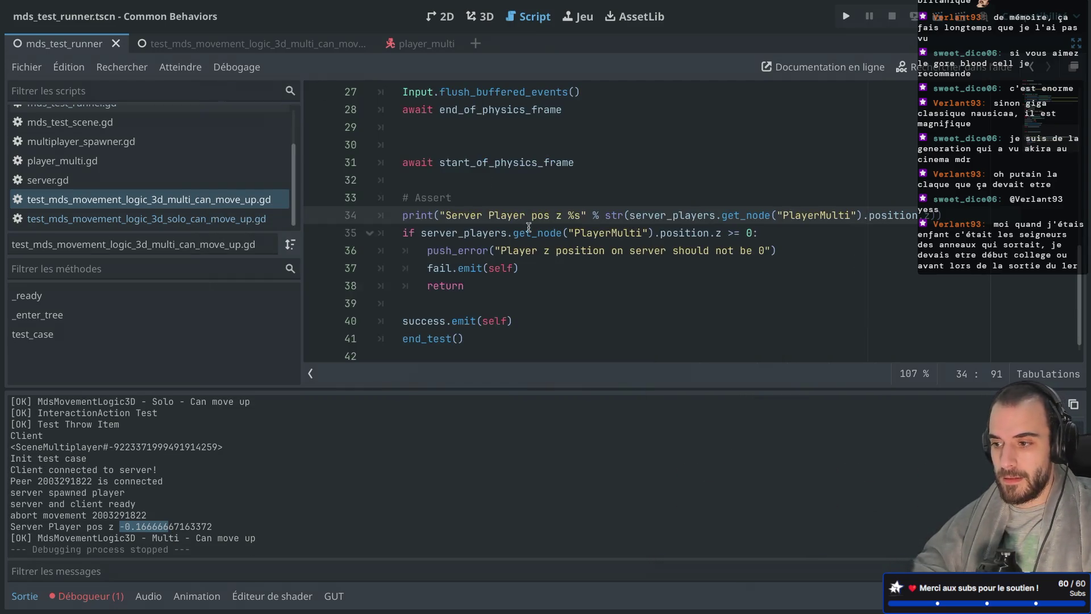
{"action": "left_click", "coordinate": [722, 149]}
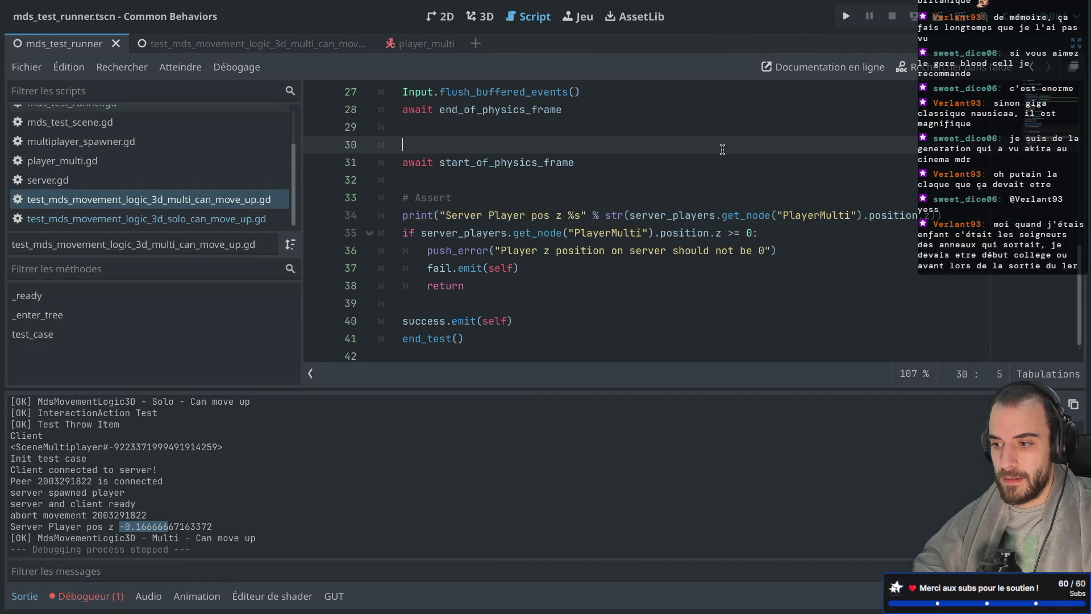
{"action": "left_click", "coordinate": [750, 235]}
{"action": "type", "text": ".0"}
{"action": "left_click", "coordinate": [751, 199]}
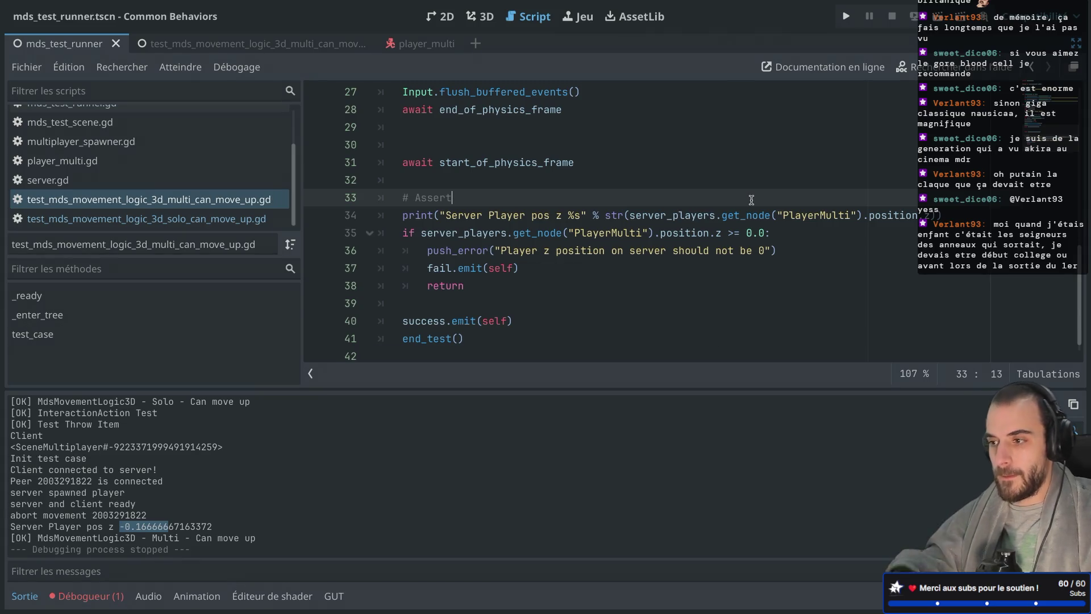
{"action": "left_click", "coordinate": [938, 16]}
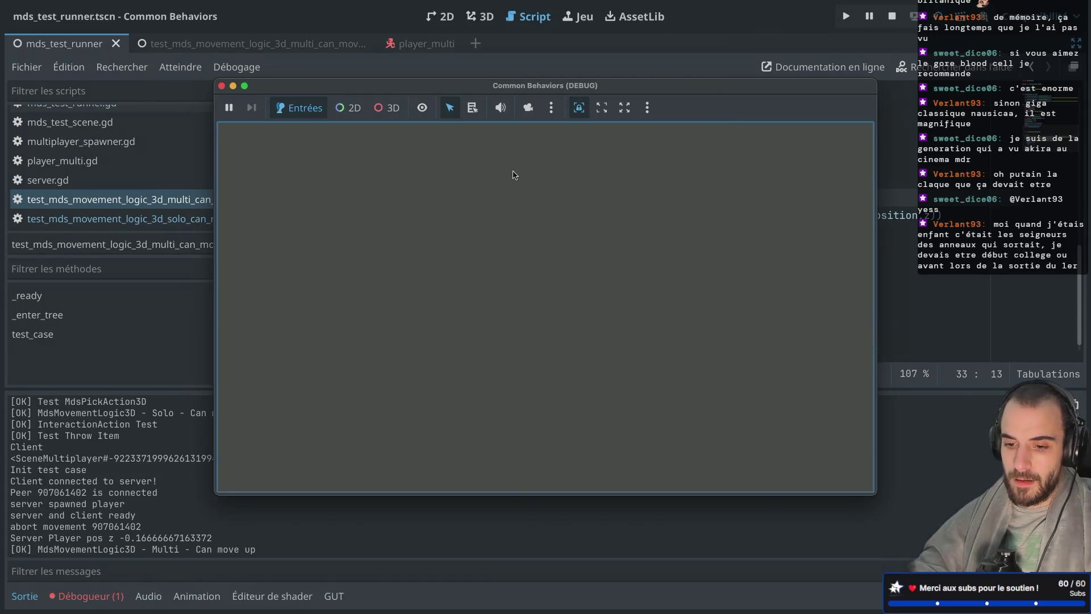
Stop the game and comment out the second await start_of_physics_frame on line 31.
{"action": "left_click", "coordinate": [222, 86]}
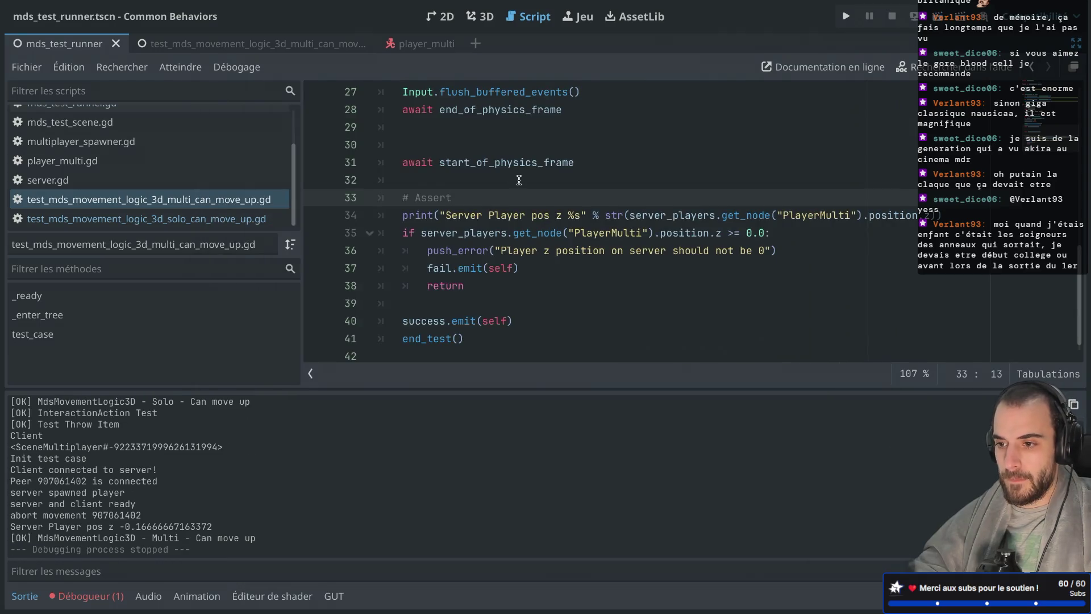
{"action": "scroll", "coordinate": [516, 180], "scroll_direction": "up", "scroll_amount": 1}
{"action": "left_click", "coordinate": [397, 210]}
{"action": "type", "text": "#"}
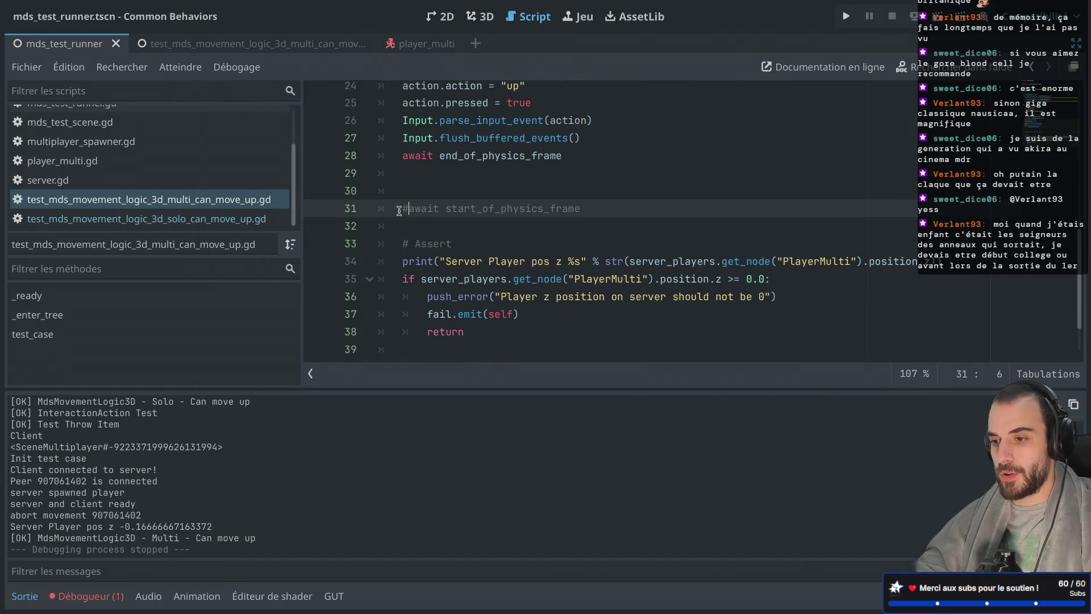
Rerun the tests, note the logged server z 0.0 and FAIL, then stop the game.
{"action": "left_click", "coordinate": [936, 16]}
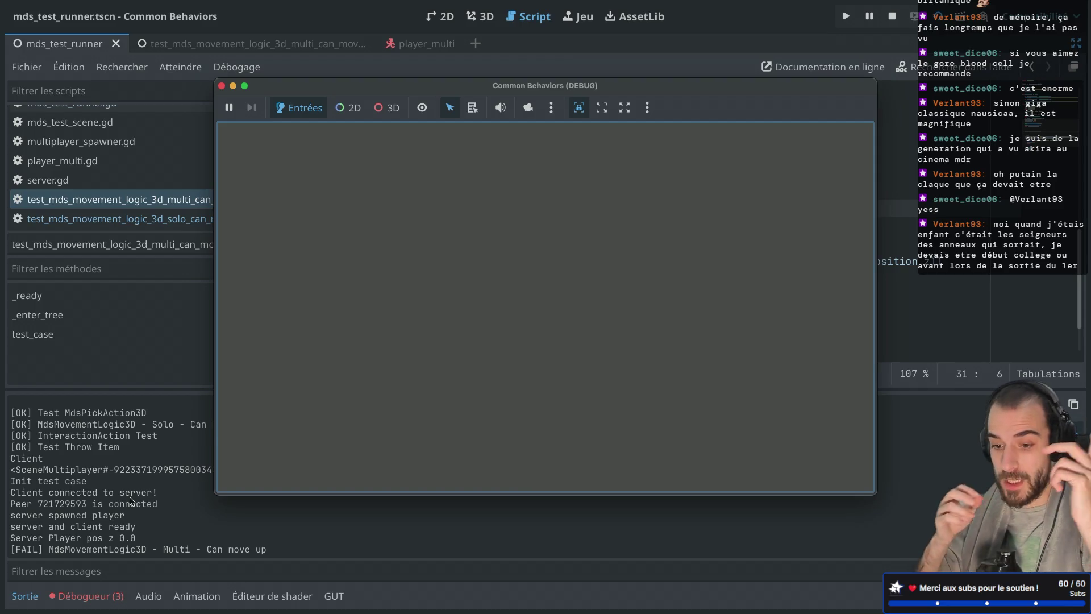
{"action": "double_click", "coordinate": [127, 537]}
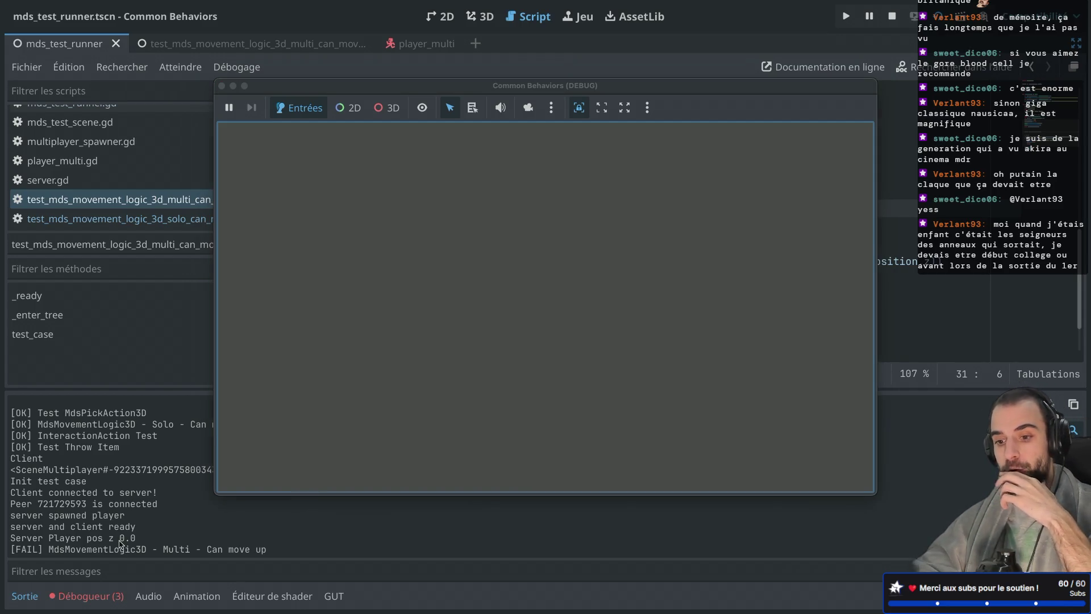
{"action": "left_click", "coordinate": [222, 85]}
Open the mds_movement_logic_3d.gd script in the editor.
{"action": "scroll", "coordinate": [517, 177], "scroll_direction": "up", "scroll_amount": 2}
{"action": "left_click_drag", "start_coordinate": [404, 120], "coordinate": [549, 120]}
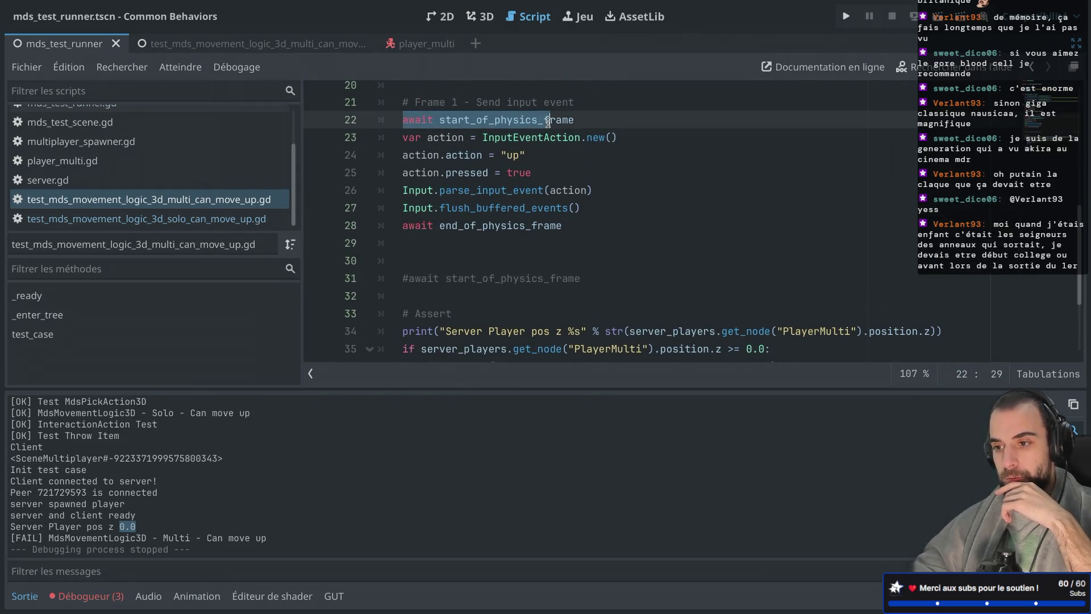
{"action": "scroll", "coordinate": [508, 220], "scroll_direction": "down", "scroll_amount": 1}
{"action": "scroll", "coordinate": [91, 142], "scroll_direction": "up", "scroll_amount": 2}
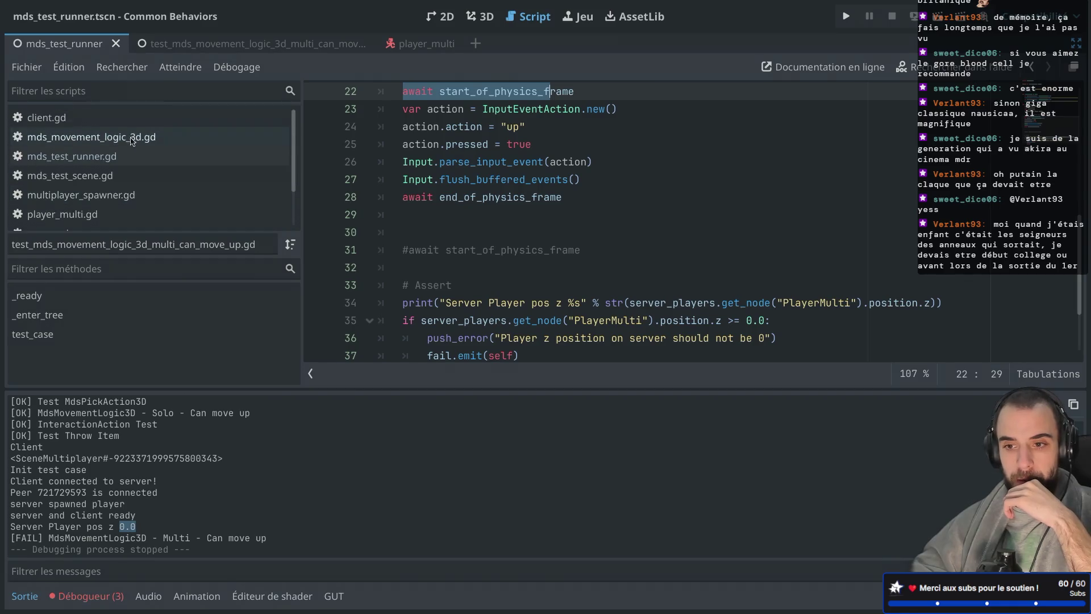
{"action": "left_click", "coordinate": [131, 137]}
{"action": "scroll", "coordinate": [496, 254], "scroll_direction": "up", "scroll_amount": 8}
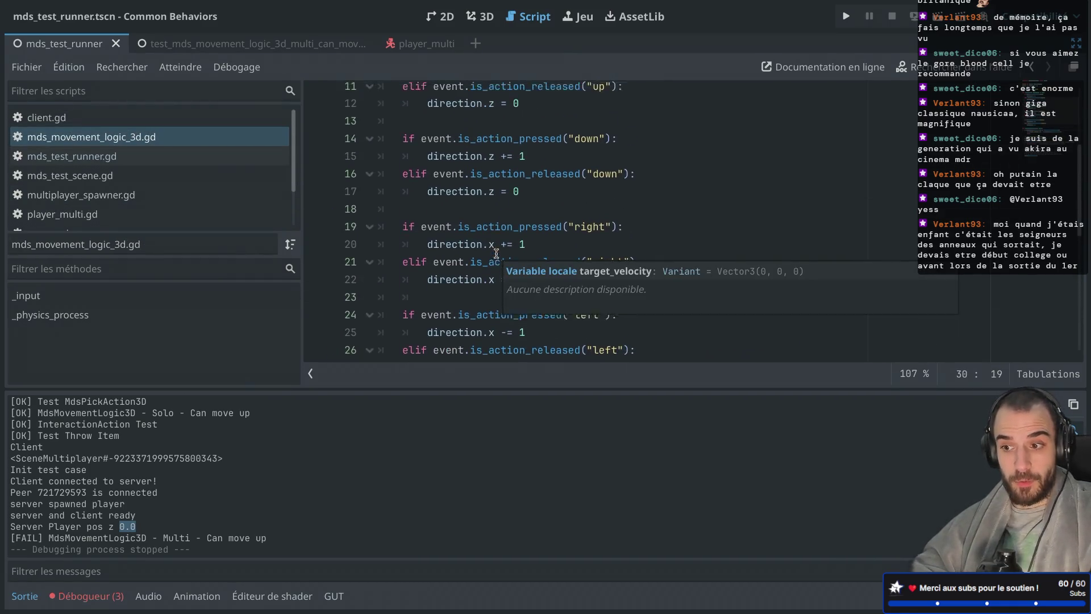
Add print("_input received in mds") inside _input's up-pressed branch and save the script.
{"action": "left_click", "coordinate": [639, 198]}
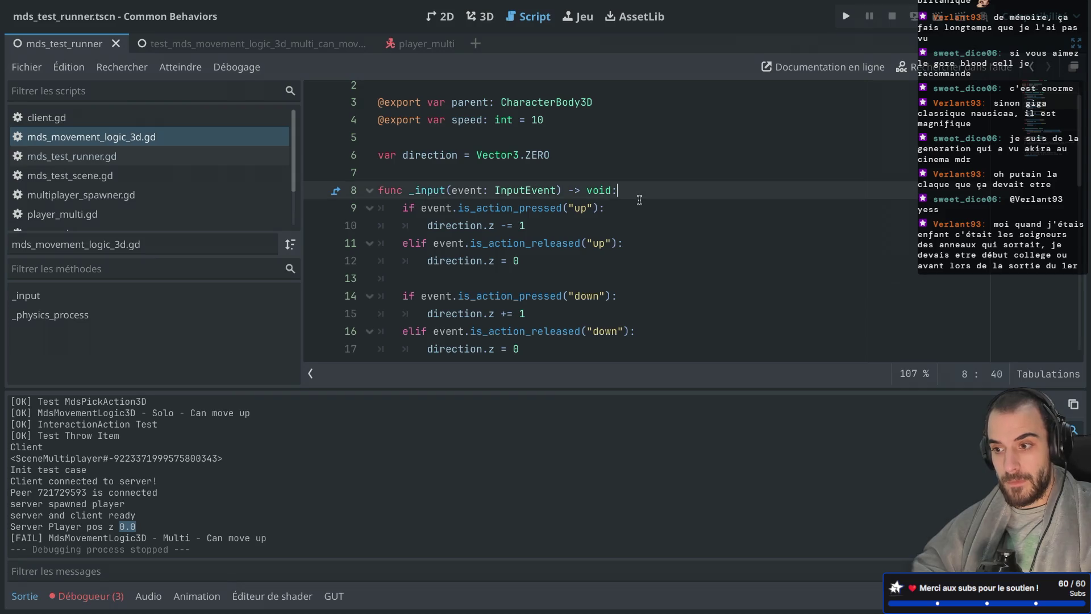
{"action": "key", "text": "Return"}
{"action": "key", "text": "ctrl+z"}
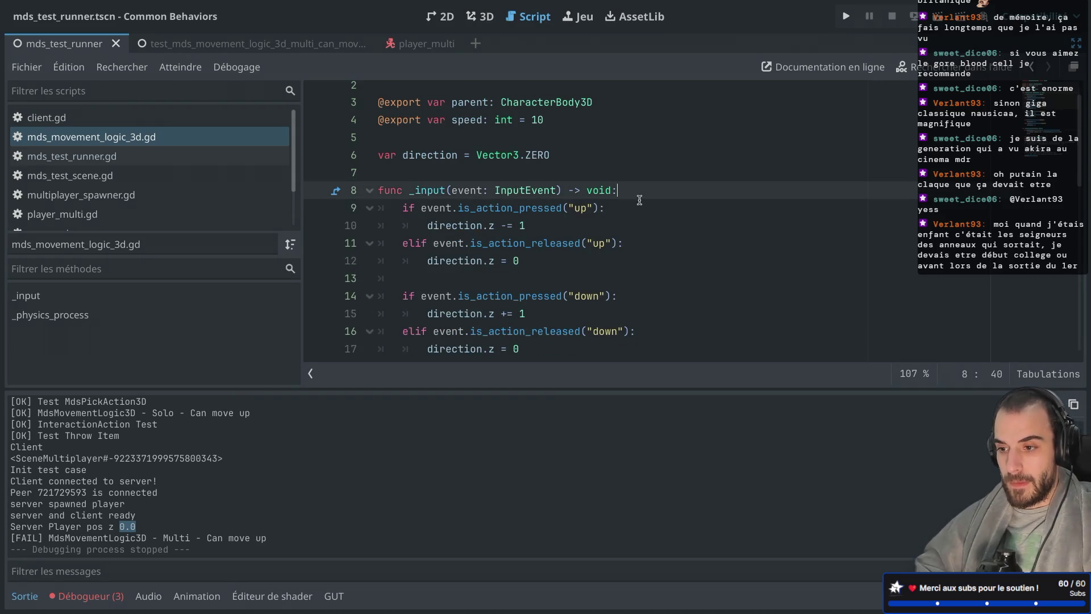
{"action": "left_click", "coordinate": [628, 208]}
{"action": "key", "text": "Return"}
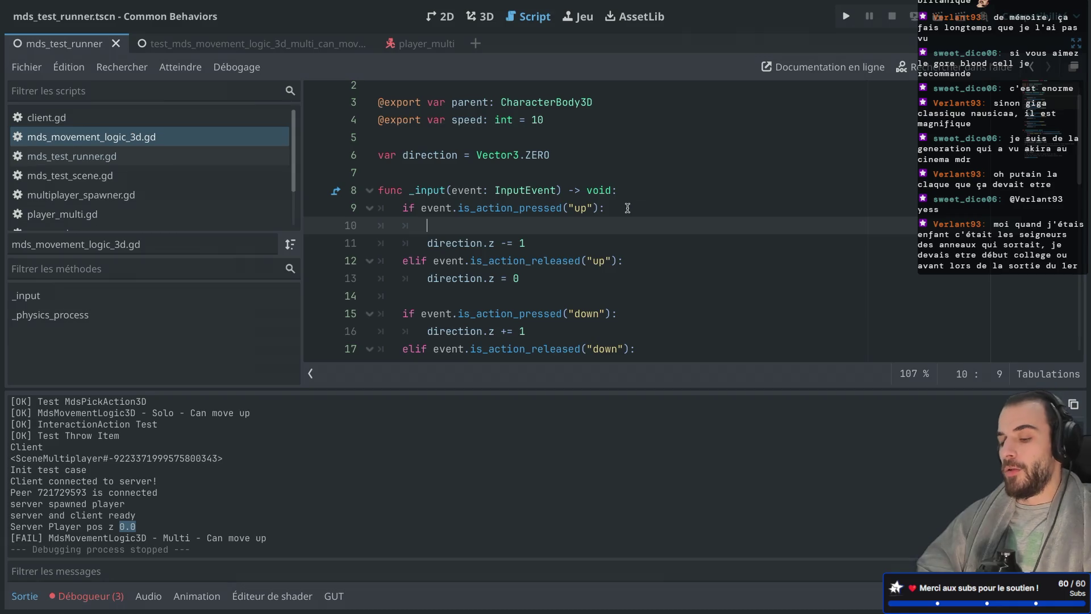
{"action": "type", "text": "print(\"_"}
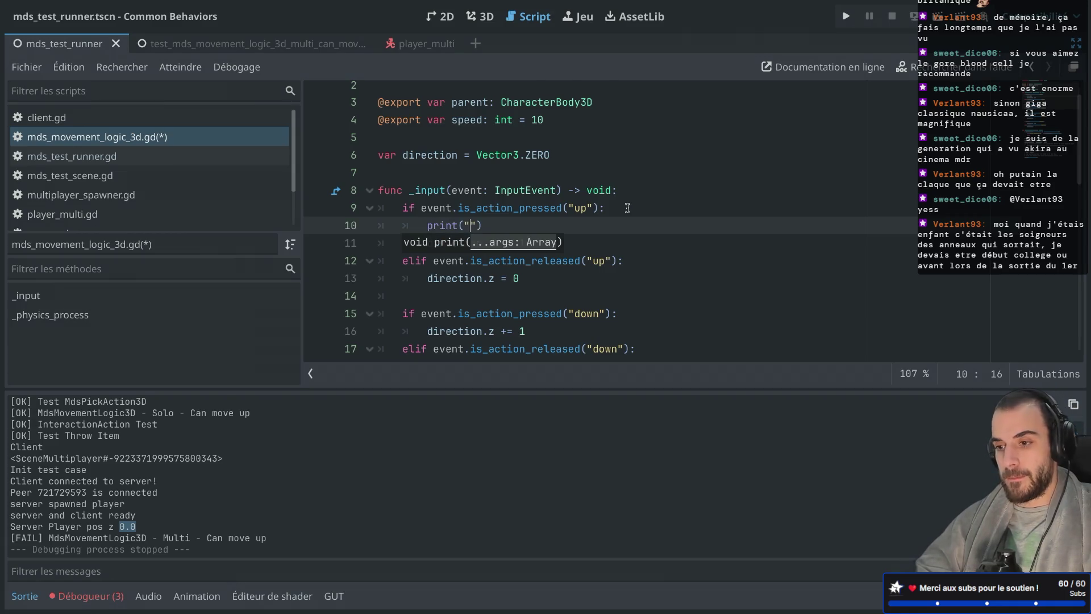
{"action": "type", "text": "input"}
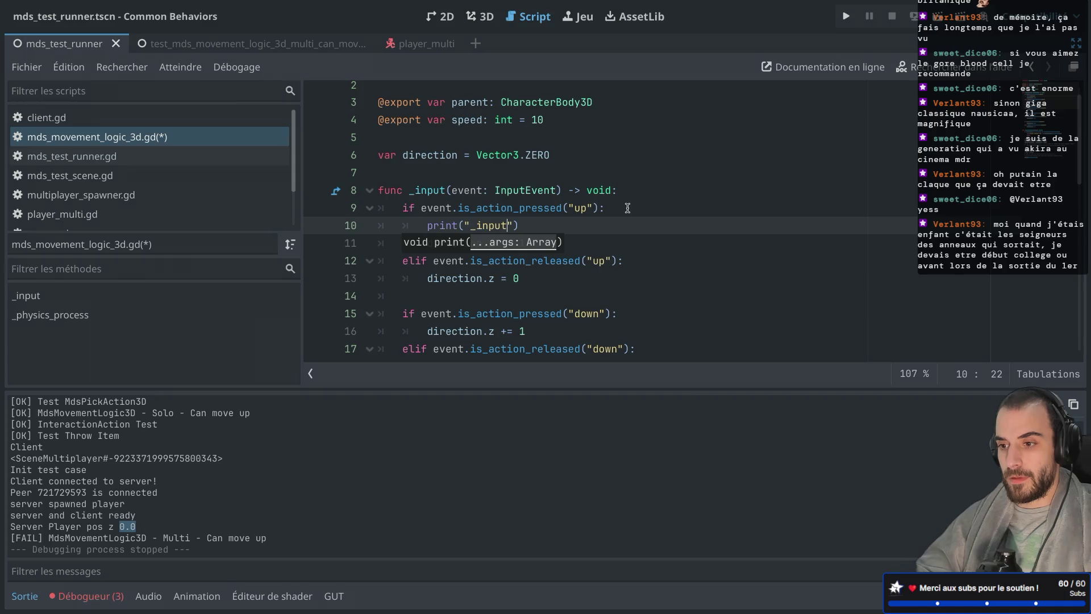
{"action": "type", "text": " received in mds"}
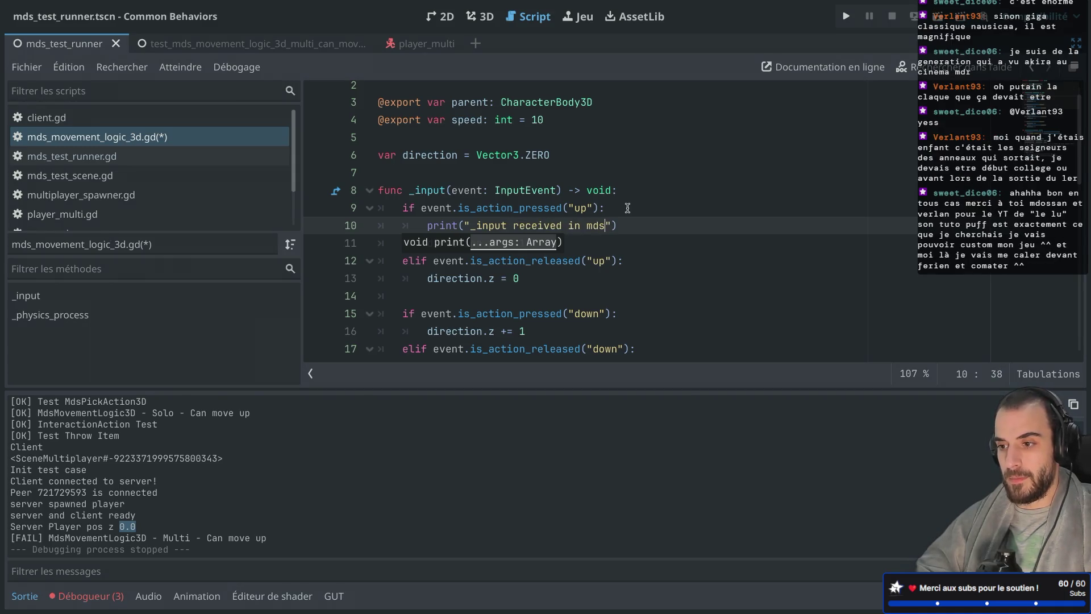
{"action": "key", "text": "ctrl+s"}
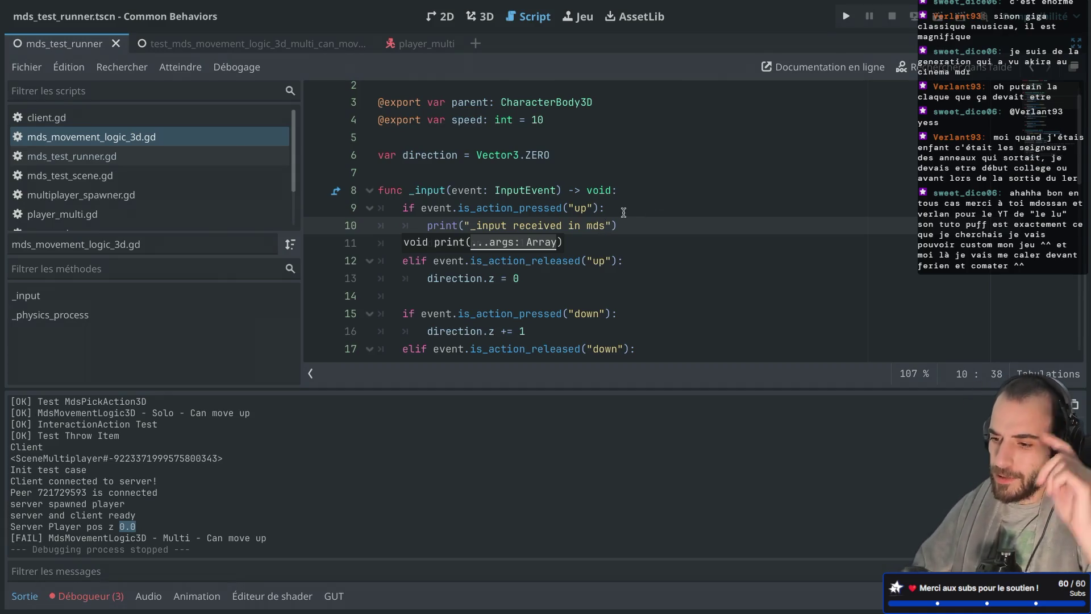
{"action": "left_click", "coordinate": [590, 235]}
{"action": "left_click", "coordinate": [603, 226]}
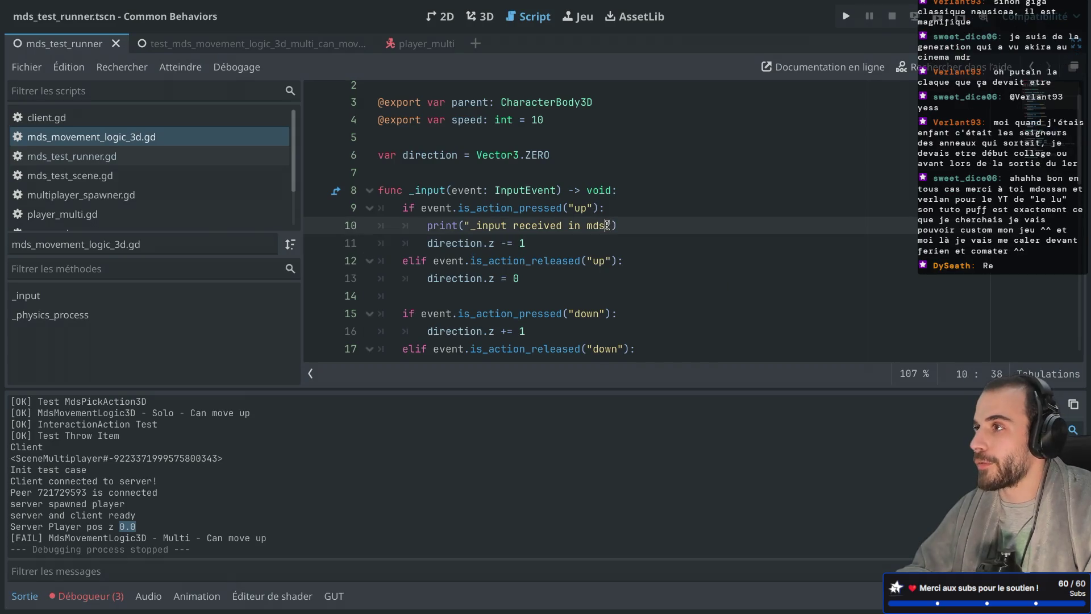
{"action": "left_click", "coordinate": [604, 191]}
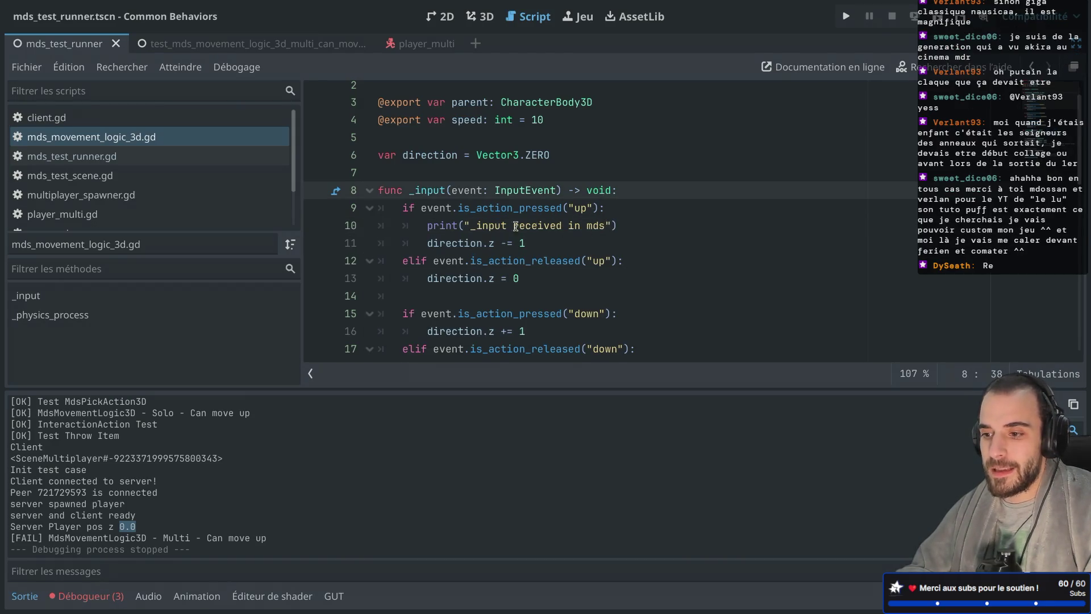
{"action": "double_click", "coordinate": [442, 226]}
{"action": "left_click", "coordinate": [586, 209]}
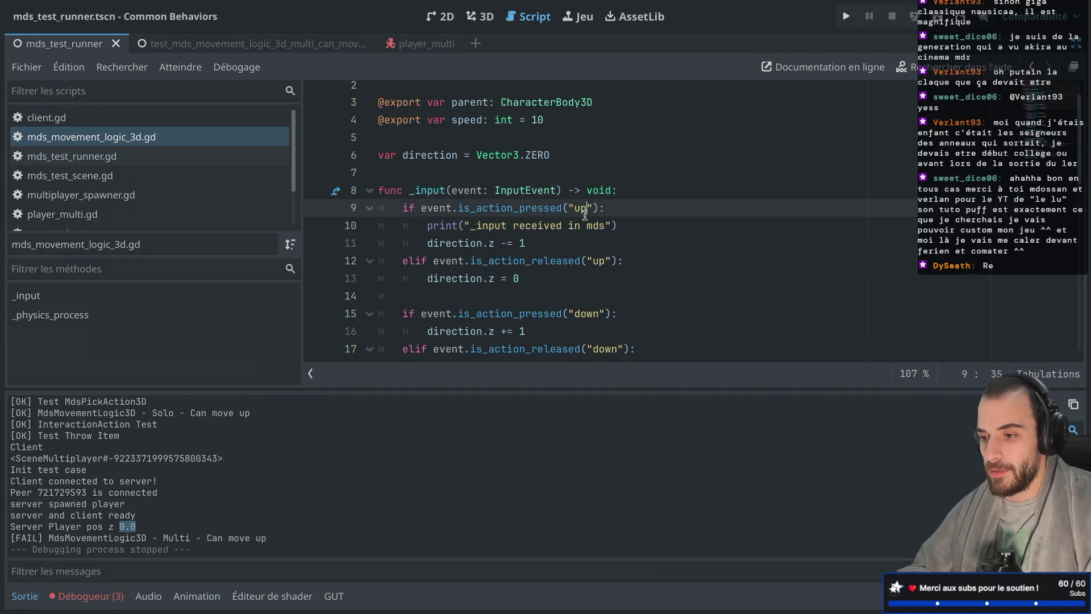
{"action": "left_click", "coordinate": [603, 225]}
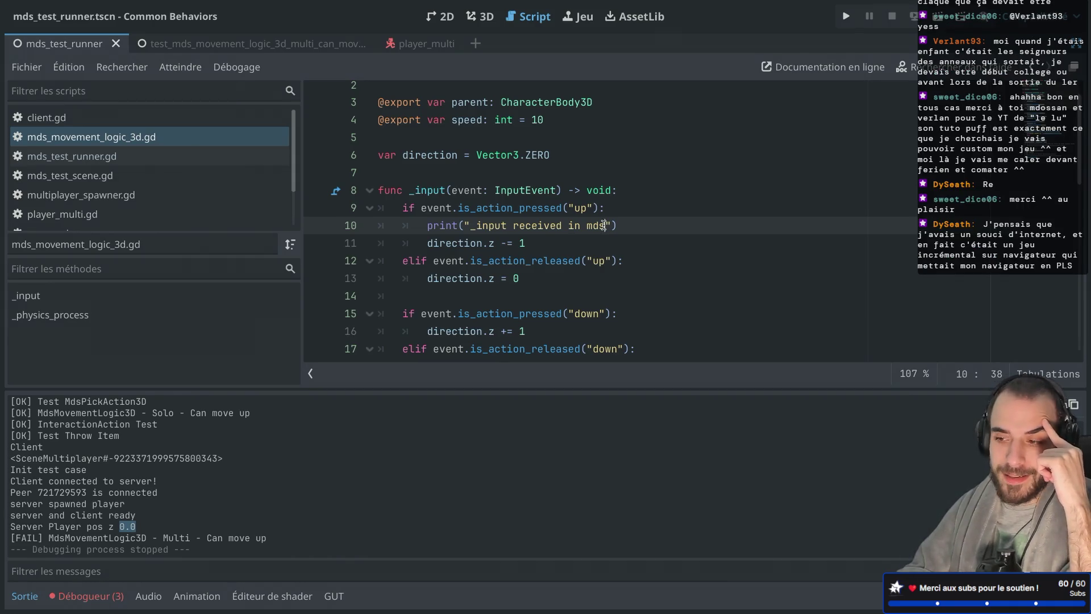
{"action": "key", "text": "super+r"}
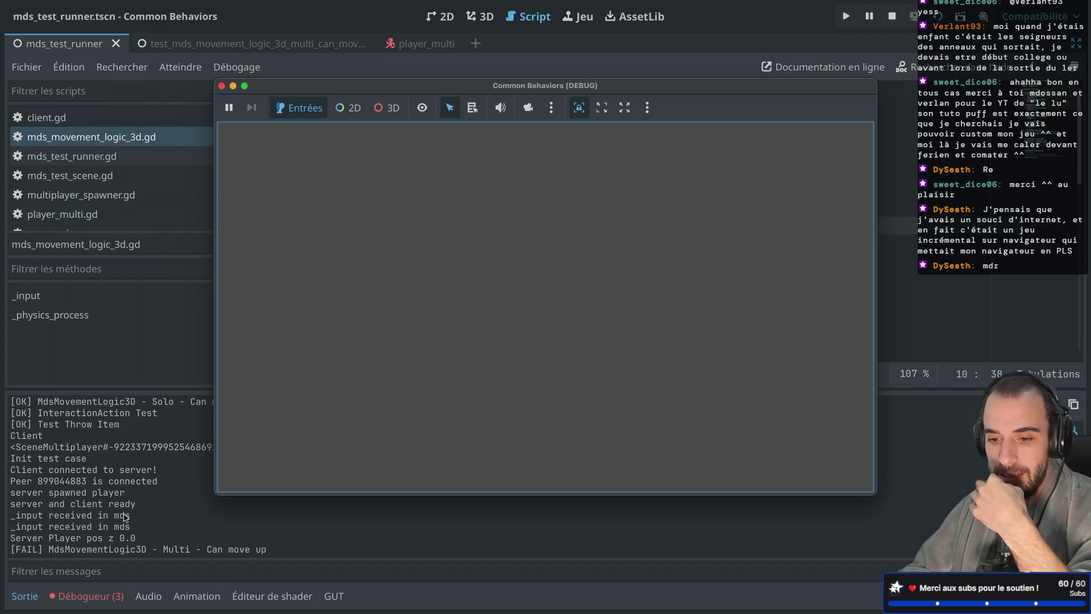
Inspect the repeated '_input received in mds' lines in the Output log, then stop the game.
{"action": "left_click_drag", "start_coordinate": [87, 515], "coordinate": [133, 529]}
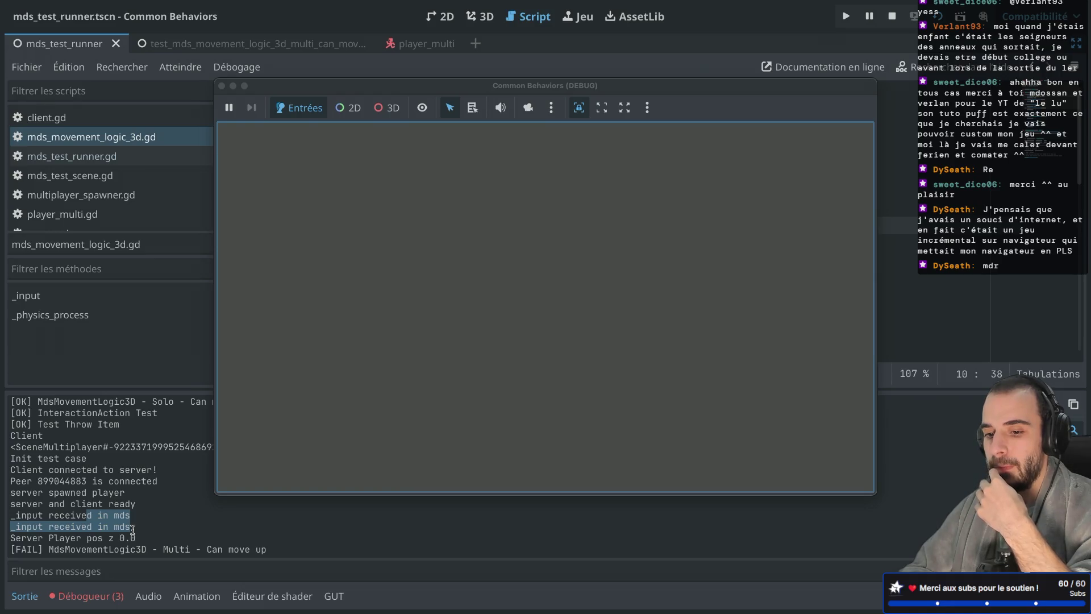
{"action": "left_click", "coordinate": [90, 517]}
{"action": "left_click_drag", "start_coordinate": [49, 514], "coordinate": [121, 526]}
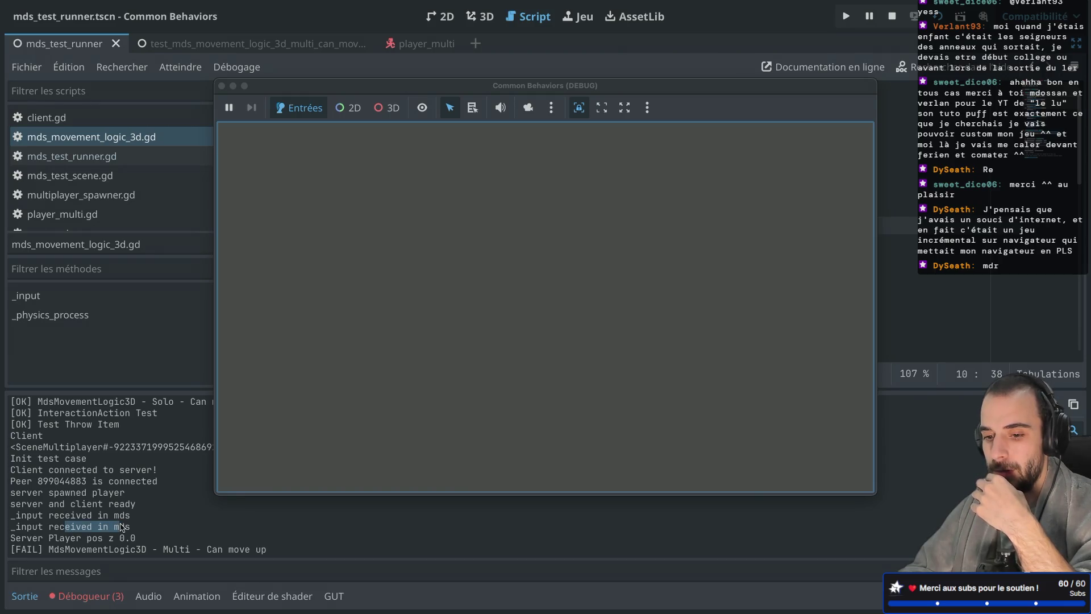
{"action": "left_click", "coordinate": [222, 85]}
Add print("_physics_process MdsMovement") after the authority-check return, save, and rerun the tests.
{"action": "scroll", "coordinate": [511, 287], "scroll_direction": "down", "scroll_amount": 10}
{"action": "scroll", "coordinate": [510, 288], "scroll_direction": "up", "scroll_amount": 1}
{"action": "left_click", "coordinate": [484, 188]}
{"action": "key", "text": "Return"}
{"action": "key", "text": "Return"}
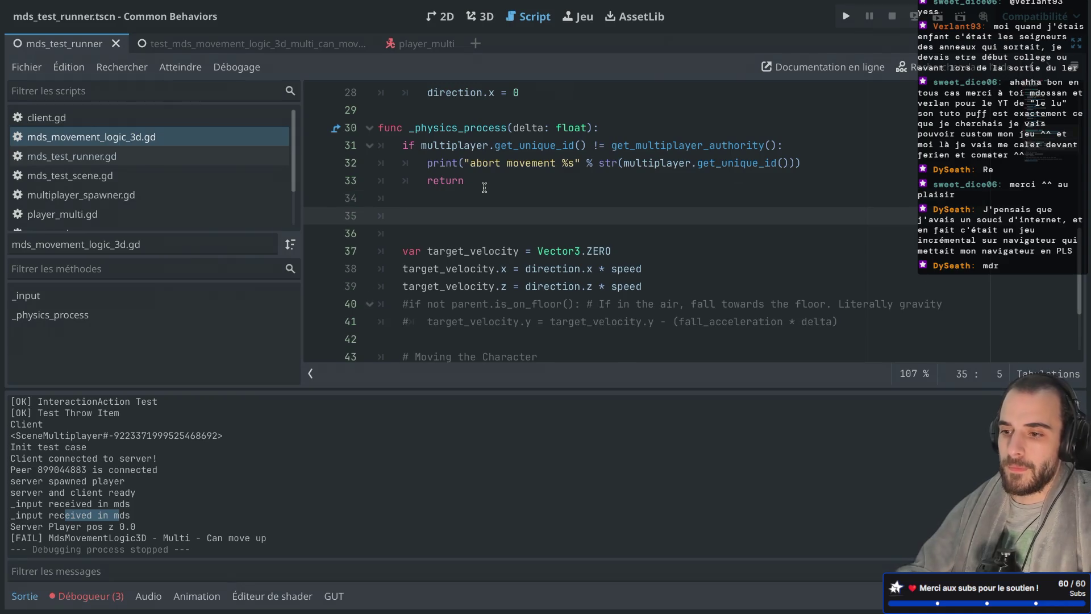
{"action": "type", "text": "print(\"_physics"}
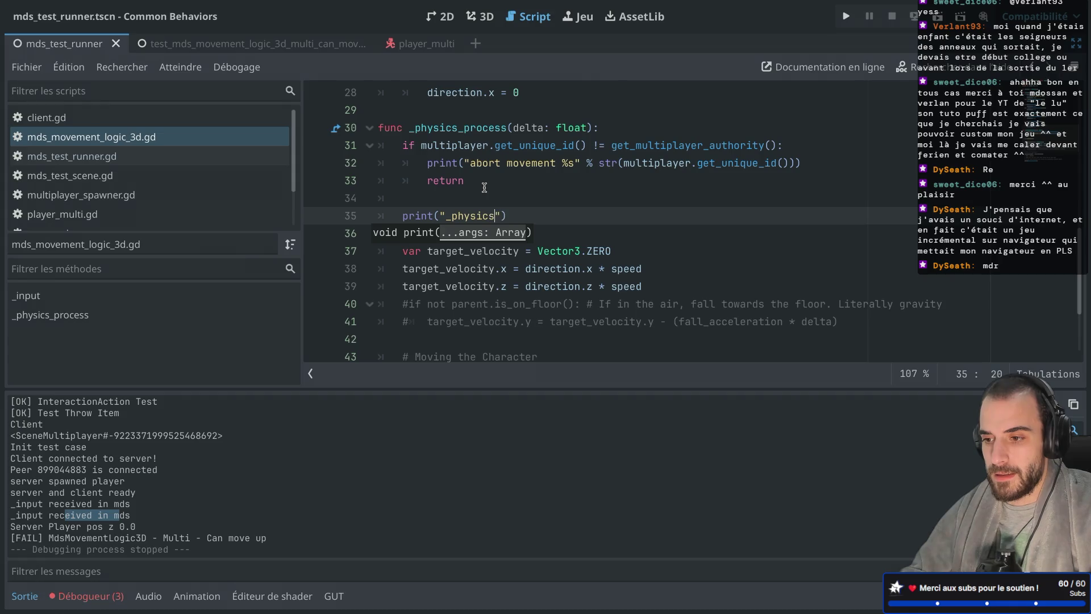
{"action": "type", "text": "_process Mds"}
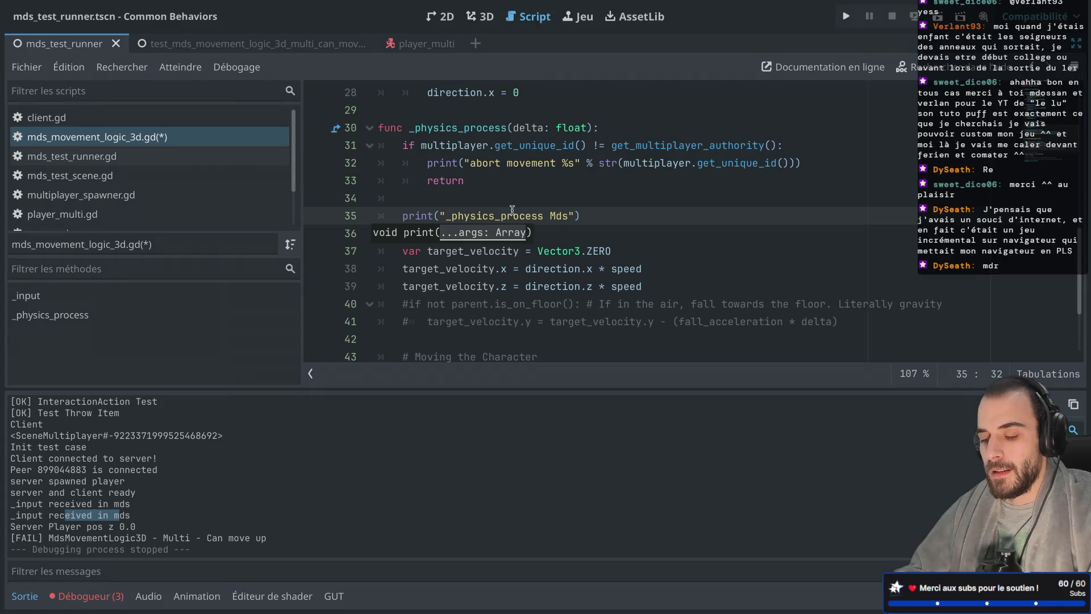
{"action": "type", "text": "Movement"}
{"action": "key", "text": "ctrl+s"}
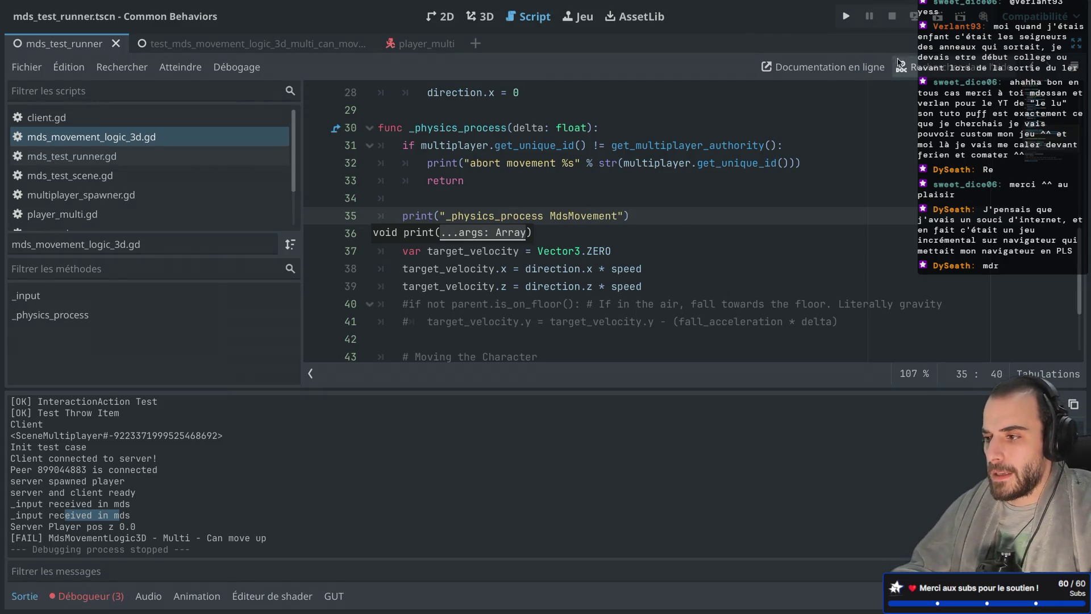
{"action": "key", "text": "super+r"}
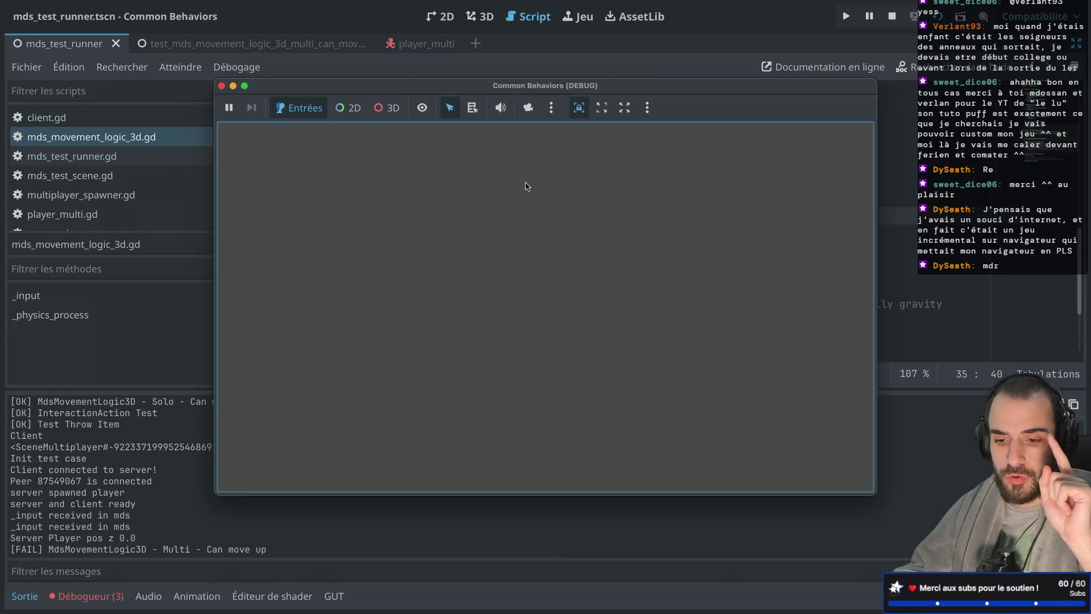
Review the second _input log line, stop the game, and select the _physics_process print line.
{"action": "left_click_drag", "start_coordinate": [19, 527], "coordinate": [78, 528]}
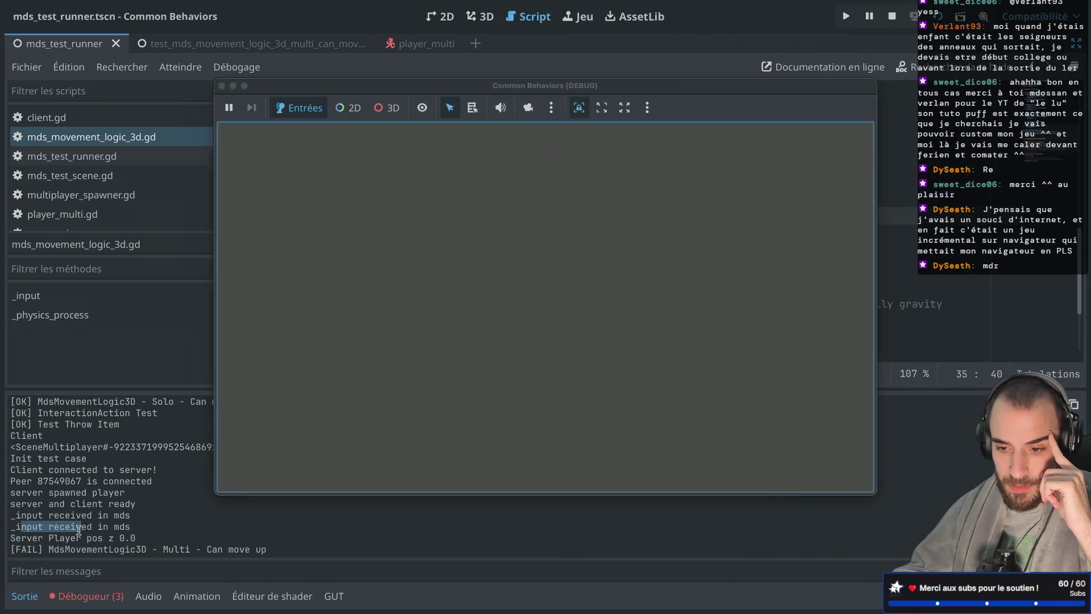
{"action": "left_click", "coordinate": [126, 517]}
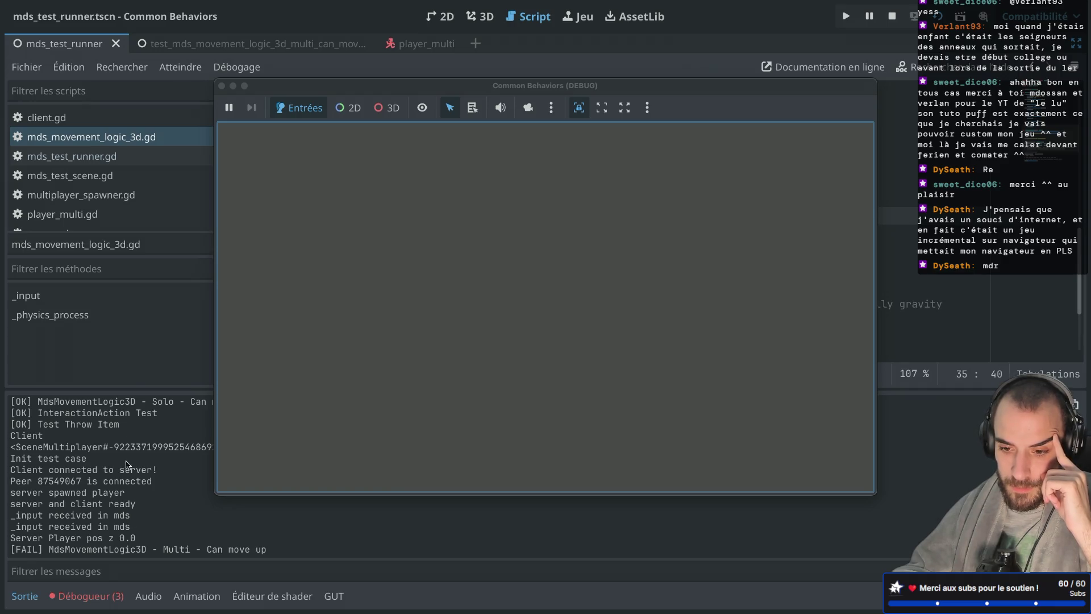
{"action": "left_click", "coordinate": [221, 86]}
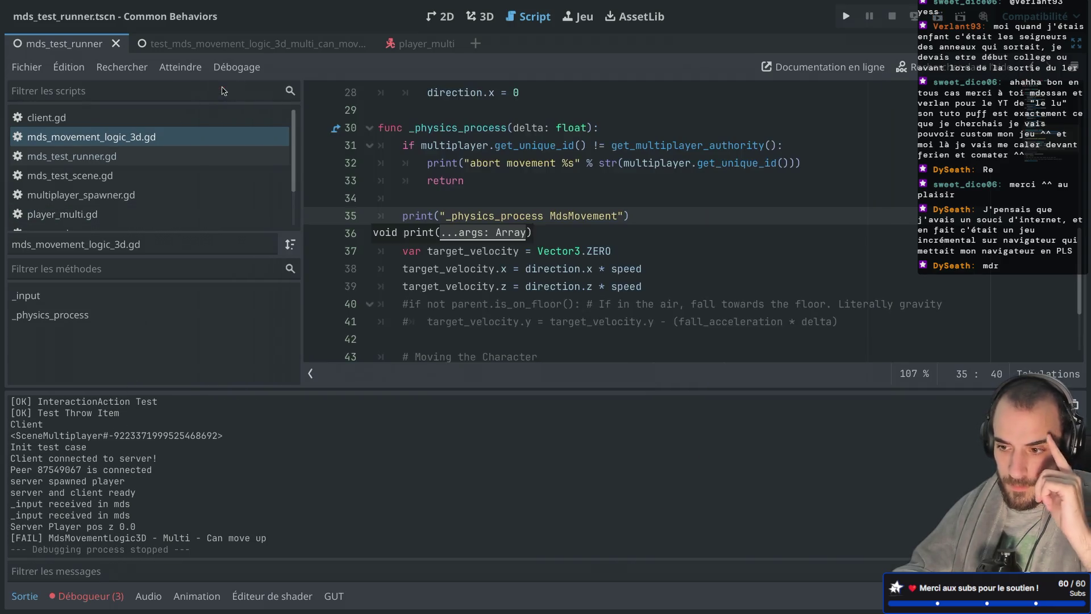
{"action": "key", "text": "Up"}
{"action": "triple_click", "coordinate": [645, 216]}
Paste the "_physics_process MdsMovement" print as the first line of _physics_process and rerun the tests.
{"action": "key", "text": "ctrl+c"}
{"action": "left_click", "coordinate": [648, 134]}
{"action": "key", "text": "Return"}
{"action": "key", "text": "ctrl+v"}
{"action": "key", "text": "super+r"}
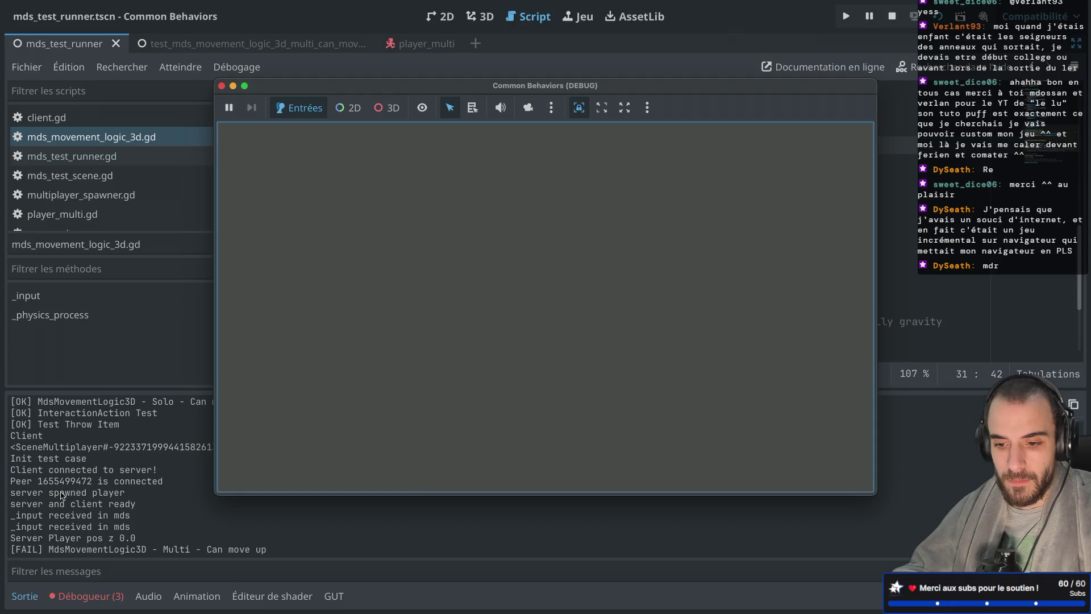
Stop the game and return to line 35 of the multi can-move-up test script.
{"action": "left_click", "coordinate": [221, 86]}
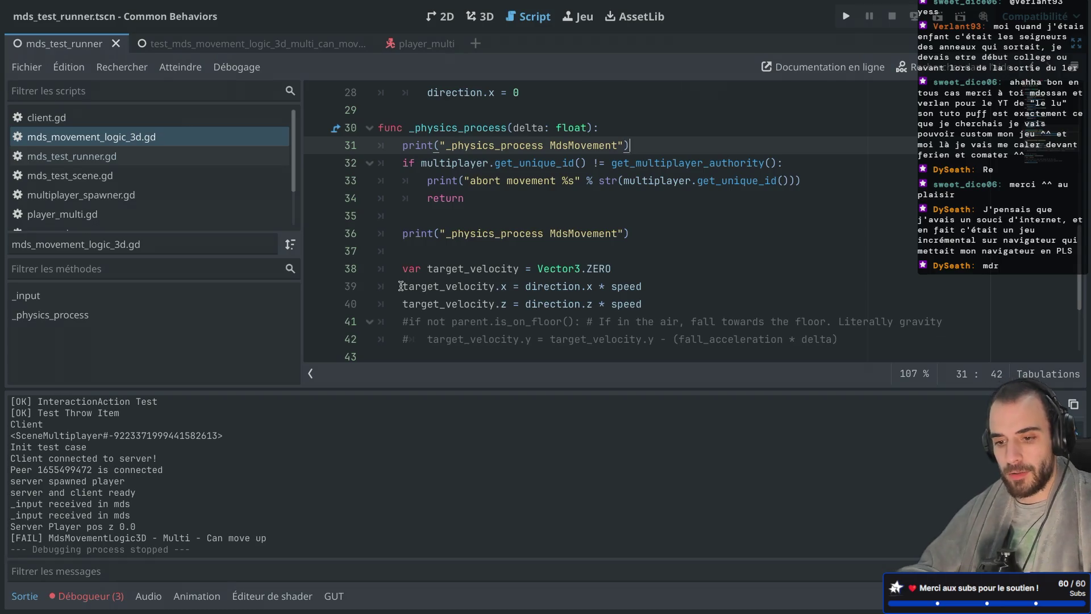
{"action": "mouse_move", "coordinate": [400, 285]}
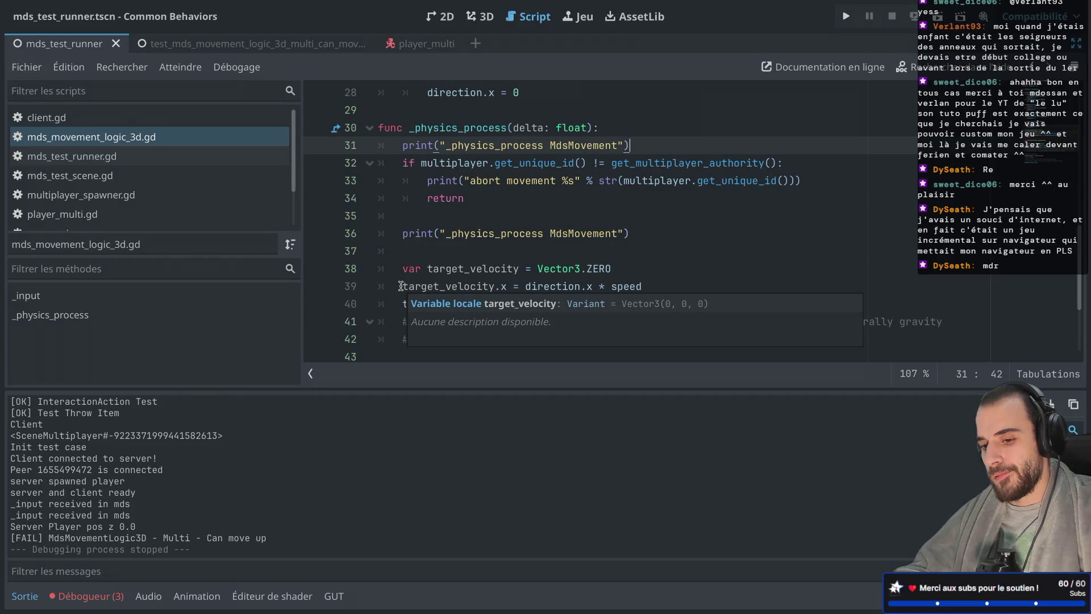
{"action": "left_click", "coordinate": [530, 218]}
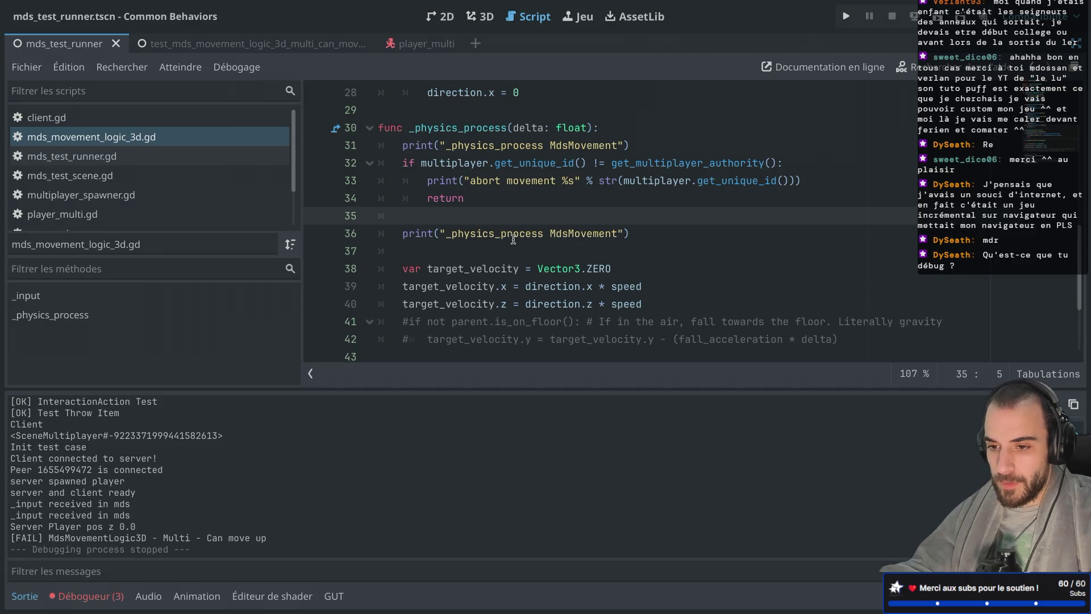
{"action": "scroll", "coordinate": [130, 205], "scroll_direction": "down", "scroll_amount": 3}
Open the multi can-move-up test script and run its scene on its own.
{"action": "left_click", "coordinate": [130, 201]}
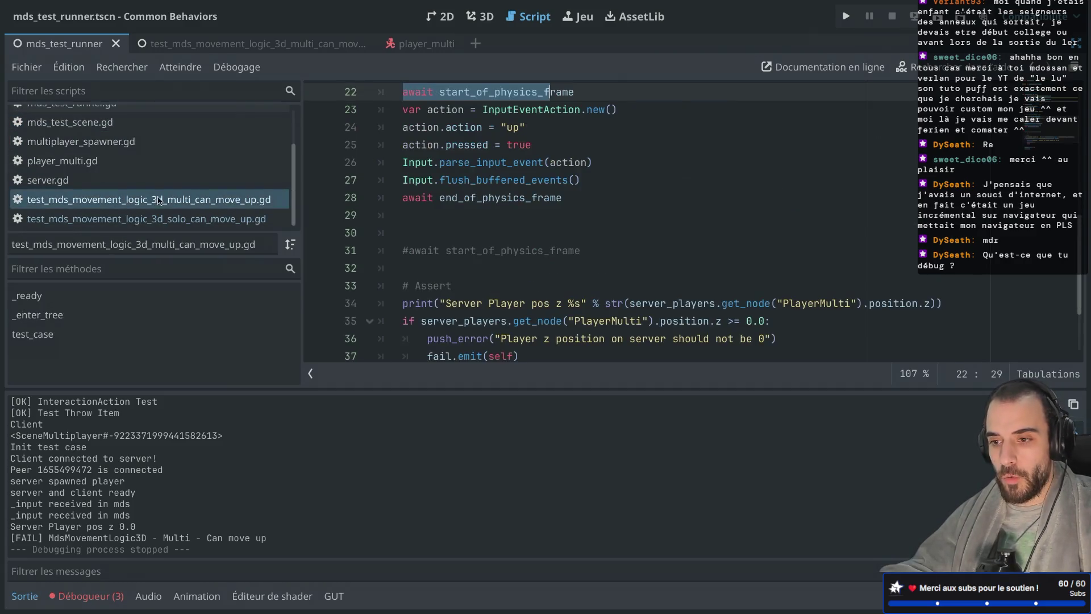
{"action": "scroll", "coordinate": [455, 217], "scroll_direction": "down", "scroll_amount": 1}
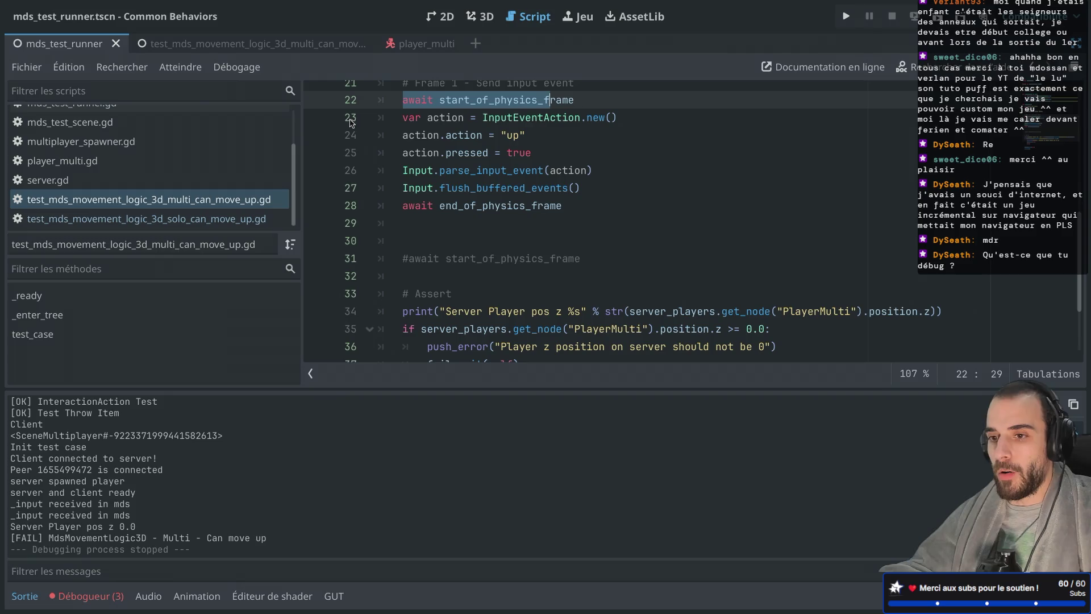
{"action": "left_click", "coordinate": [199, 43]}
{"action": "left_click", "coordinate": [938, 15]}
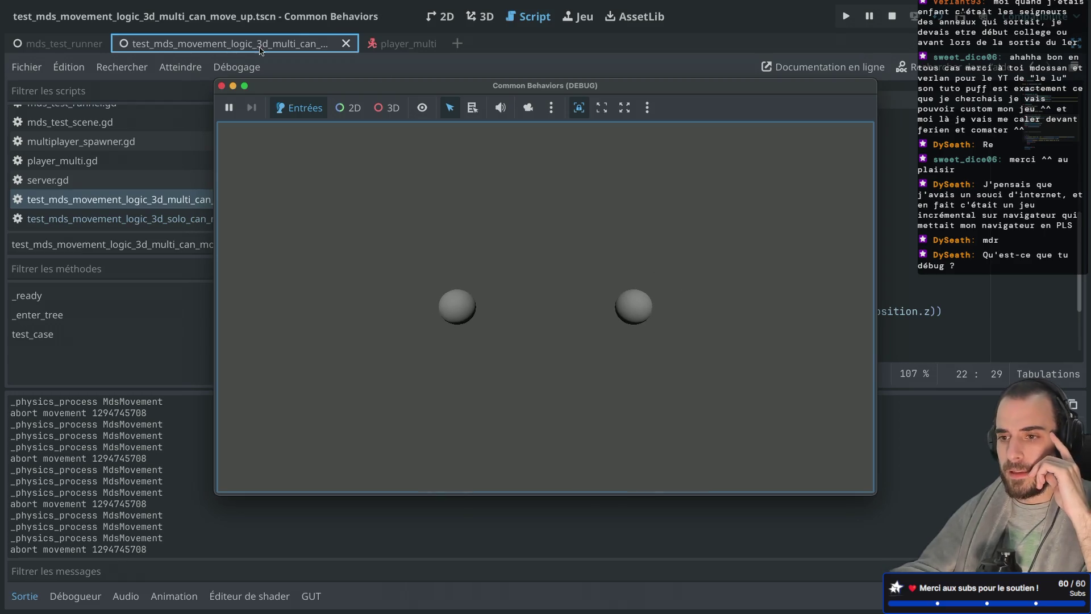
Stop the game, switch back to mds_test_runner, and collapse the Output panel.
{"action": "left_click", "coordinate": [221, 86]}
{"action": "left_click", "coordinate": [81, 50]}
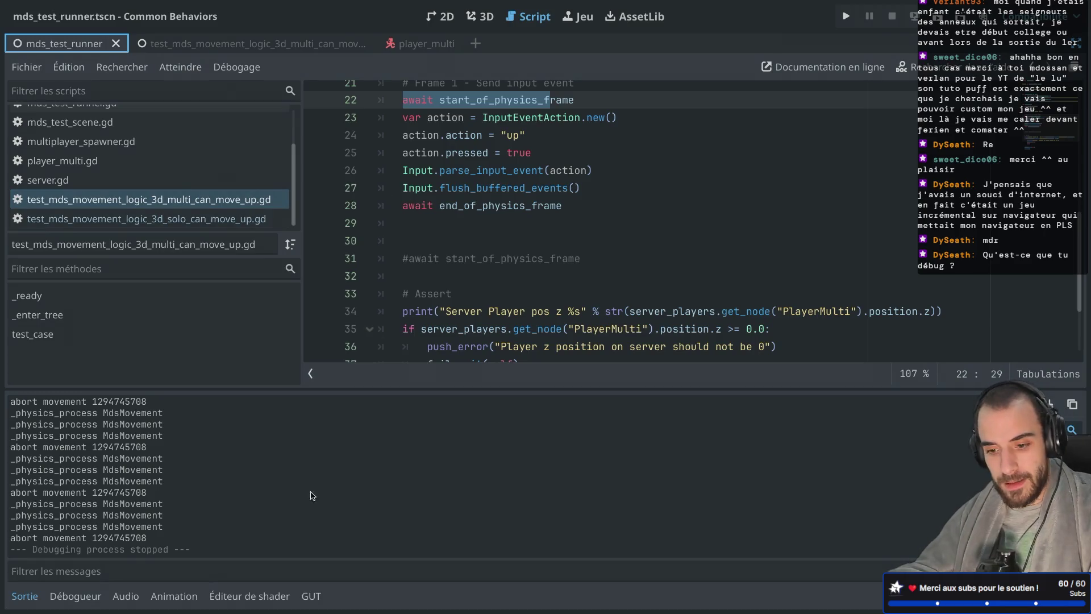
{"action": "left_click", "coordinate": [24, 596]}
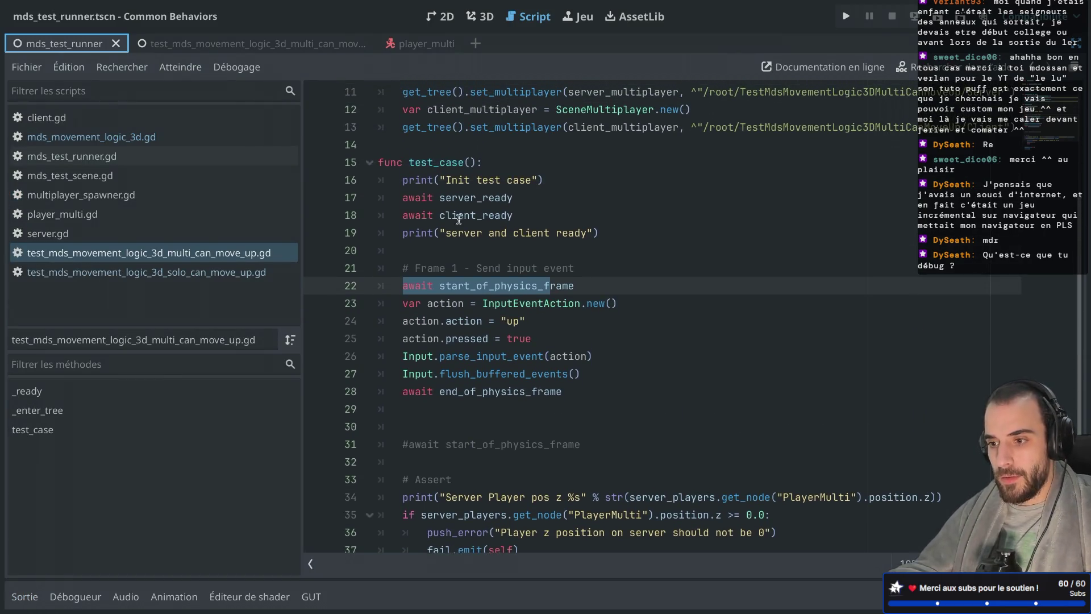
Review the test_case code: the server/client ready awaits, the input-sending block, and the assert section.
{"action": "left_click_drag", "start_coordinate": [409, 197], "coordinate": [524, 197]}
{"action": "left_click_drag", "start_coordinate": [409, 215], "coordinate": [515, 216]}
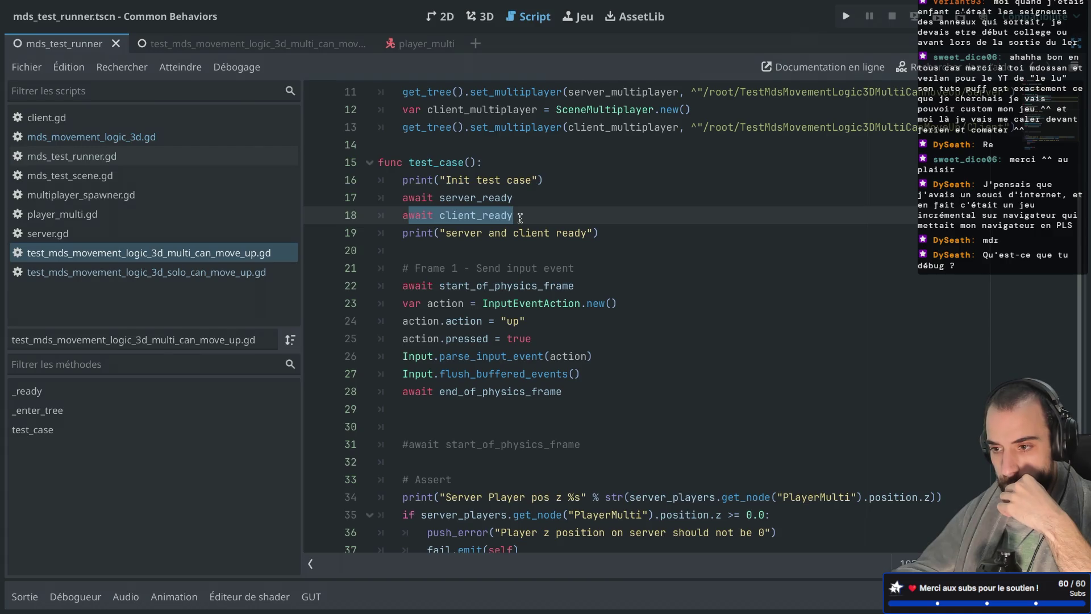
{"action": "left_click_drag", "start_coordinate": [421, 286], "coordinate": [531, 286]}
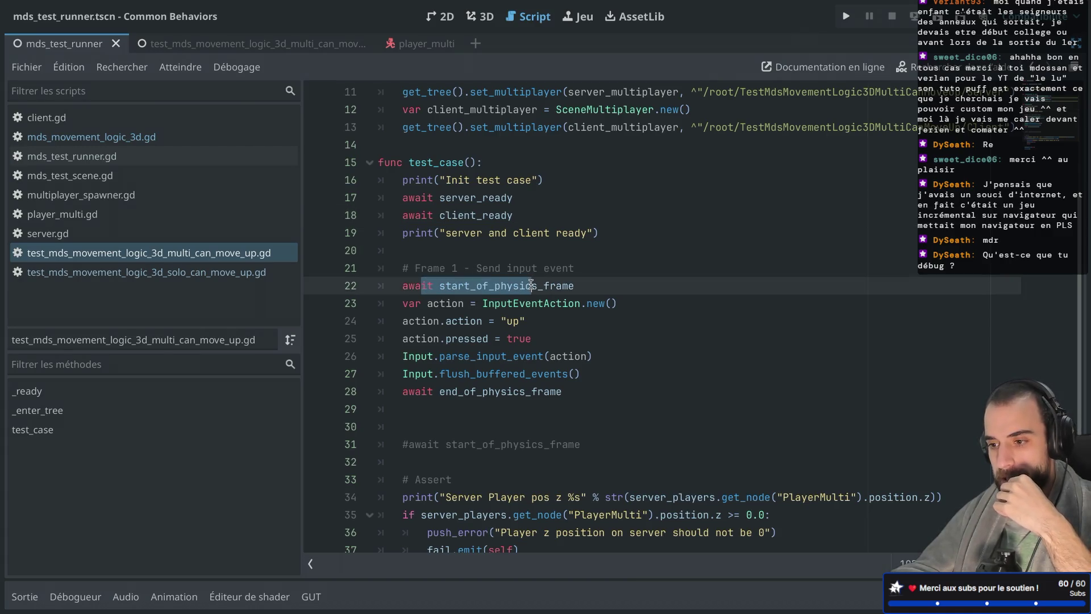
{"action": "scroll", "coordinate": [531, 284], "scroll_direction": "down", "scroll_amount": 1}
{"action": "mouse_move", "coordinate": [449, 251]}
{"action": "left_mouse_down"}
{"action": "mouse_move", "coordinate": [528, 270]}
{"action": "mouse_move", "coordinate": [502, 321]}
{"action": "left_mouse_up"}
{"action": "left_click", "coordinate": [503, 320]}
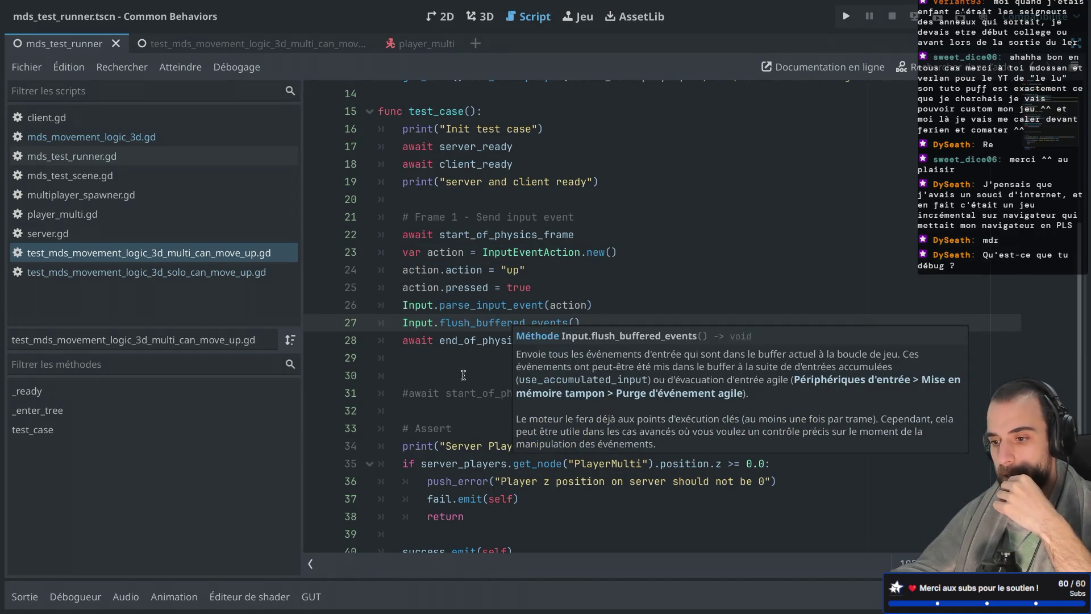
{"action": "scroll", "coordinate": [463, 375], "scroll_direction": "down", "scroll_amount": 1}
{"action": "left_click", "coordinate": [424, 378]}
{"action": "left_click_drag", "start_coordinate": [424, 378], "coordinate": [451, 496]}
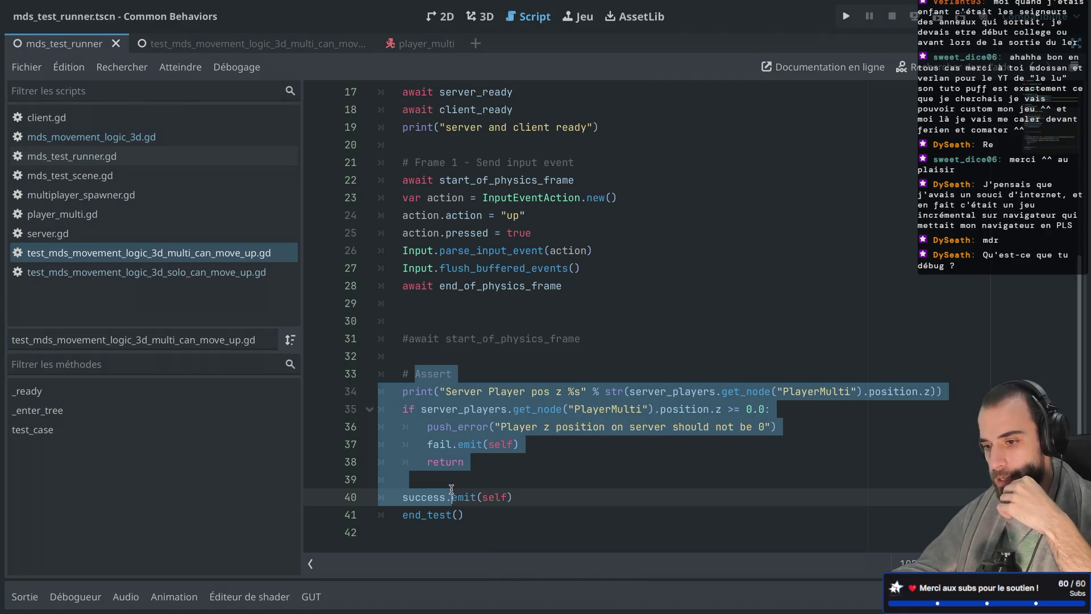
{"action": "left_click", "coordinate": [469, 341]}
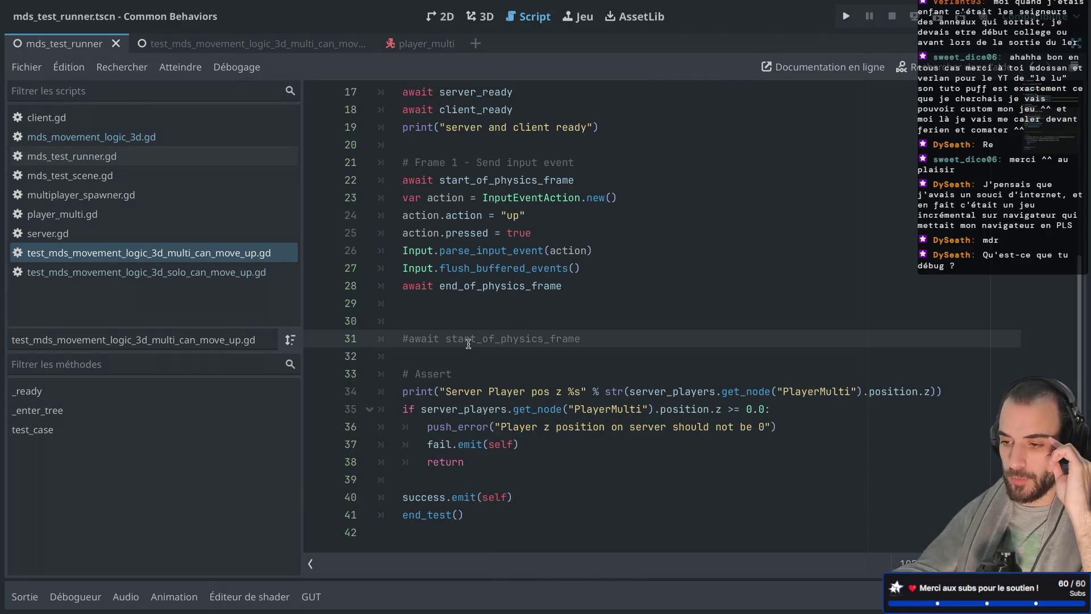
{"action": "mouse_move", "coordinate": [476, 180]}
{"action": "left_mouse_down"}
{"action": "mouse_move", "coordinate": [454, 250]}
{"action": "mouse_move", "coordinate": [506, 288]}
{"action": "left_mouse_up"}
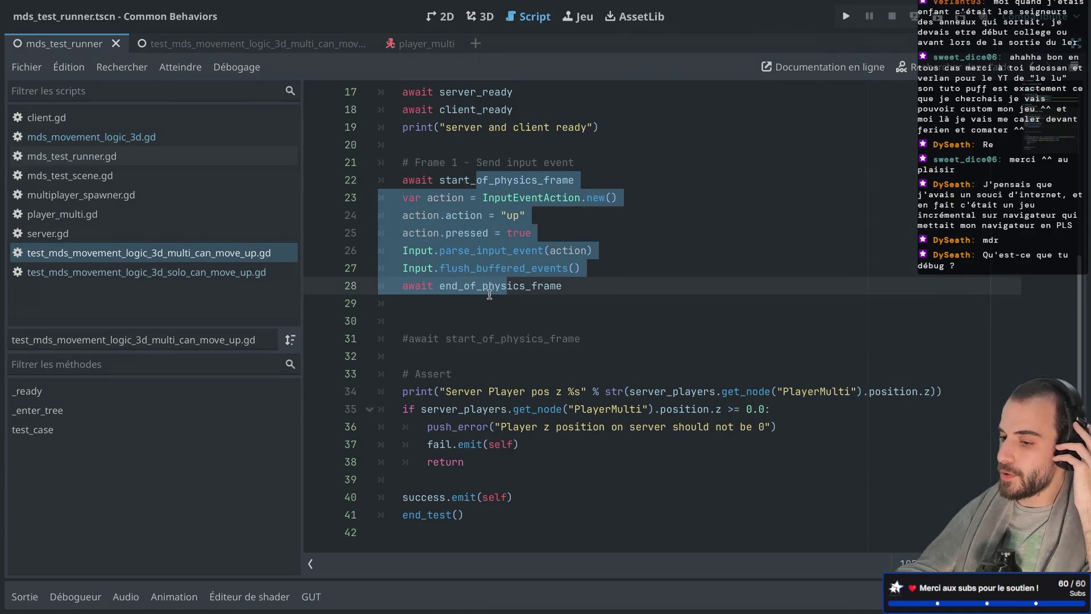
{"action": "left_click", "coordinate": [463, 367]}
Keep line 31's start_of_physics_frame await commented out and run the test runner scene.
{"action": "left_click", "coordinate": [409, 338]}
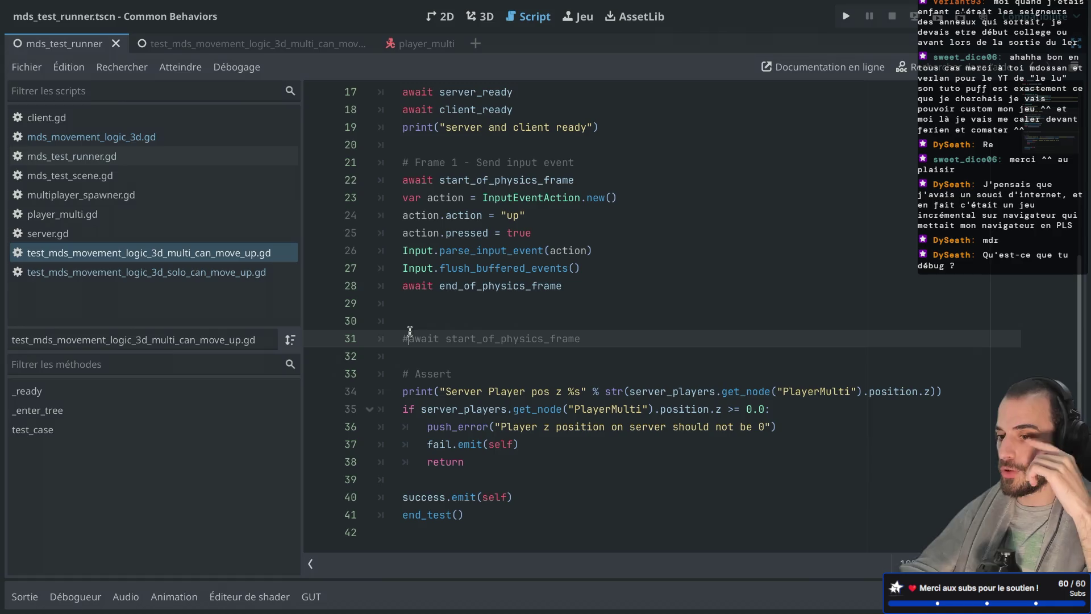
{"action": "key", "text": "BackSpace"}
{"action": "type", "text": "#"}
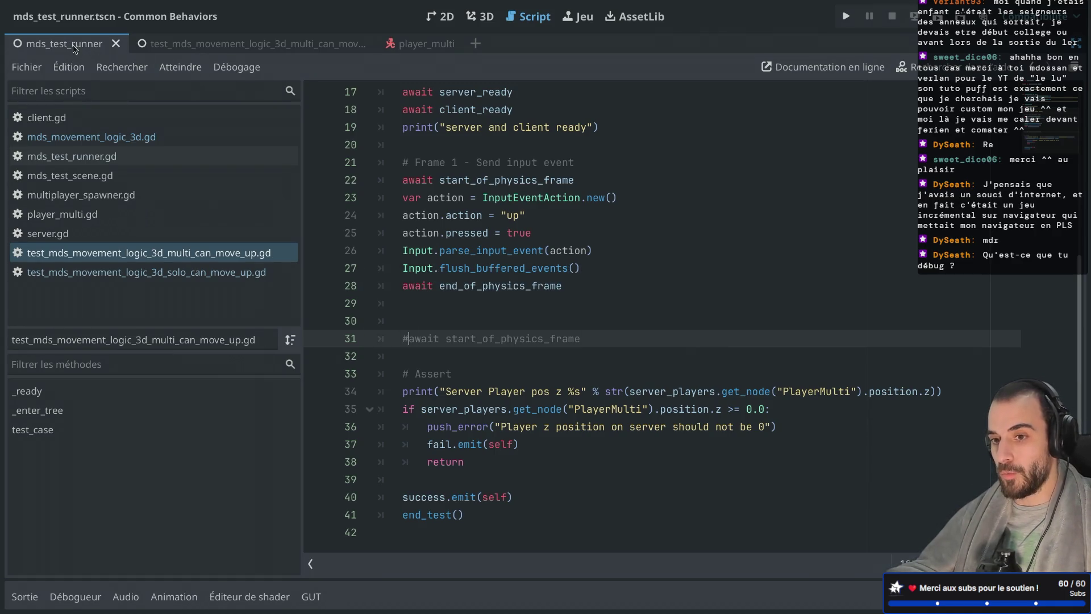
{"action": "left_click", "coordinate": [938, 17]}
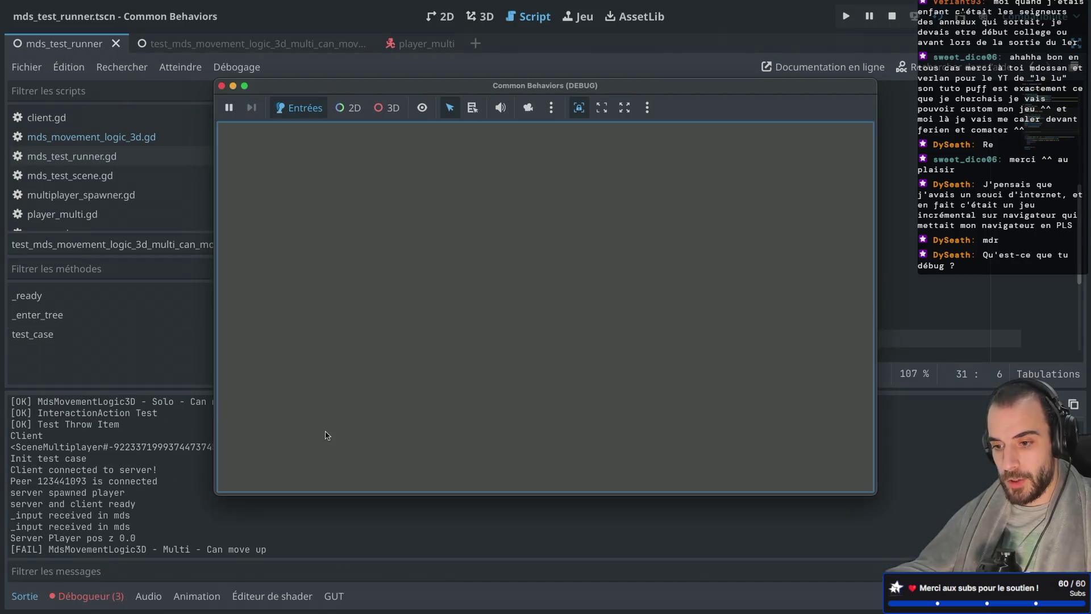
Note the server player z 0.0 in the log and stop the game.
{"action": "left_click", "coordinate": [50, 546]}
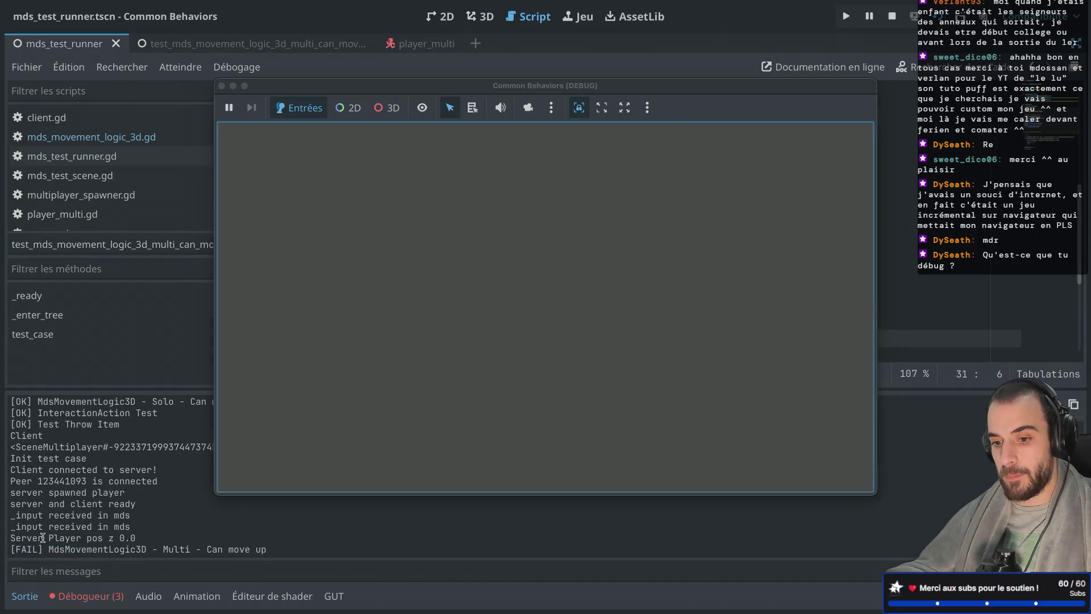
{"action": "left_click_drag", "start_coordinate": [47, 537], "coordinate": [155, 538]}
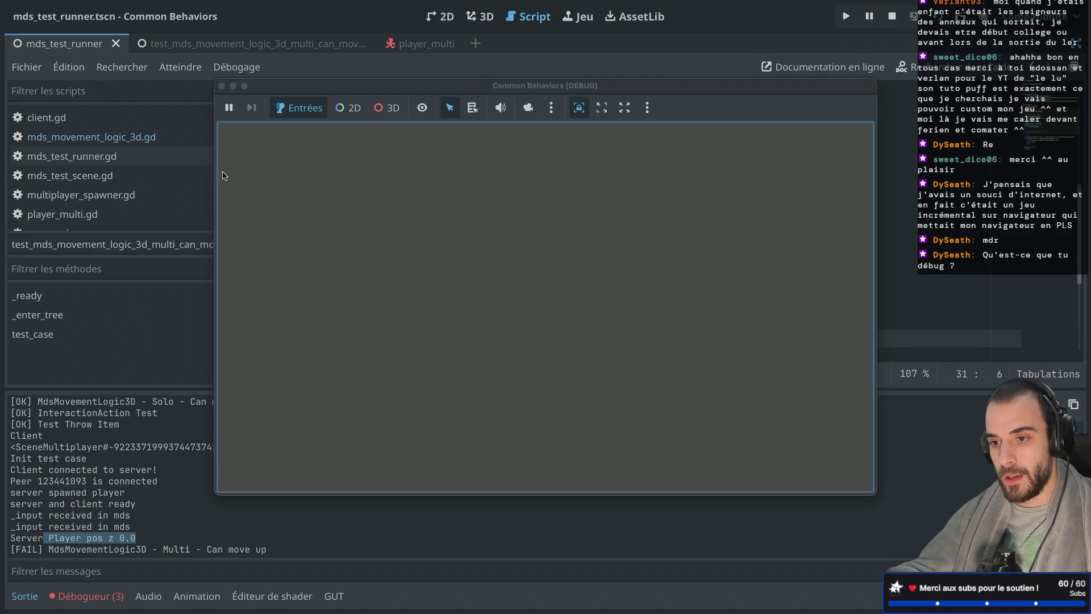
{"action": "left_click", "coordinate": [221, 86]}
Uncomment the line 31 await, rerun, and confirm [OK] with server z -0.16666667163372.
{"action": "scroll", "coordinate": [413, 306], "scroll_direction": "down", "scroll_amount": 3}
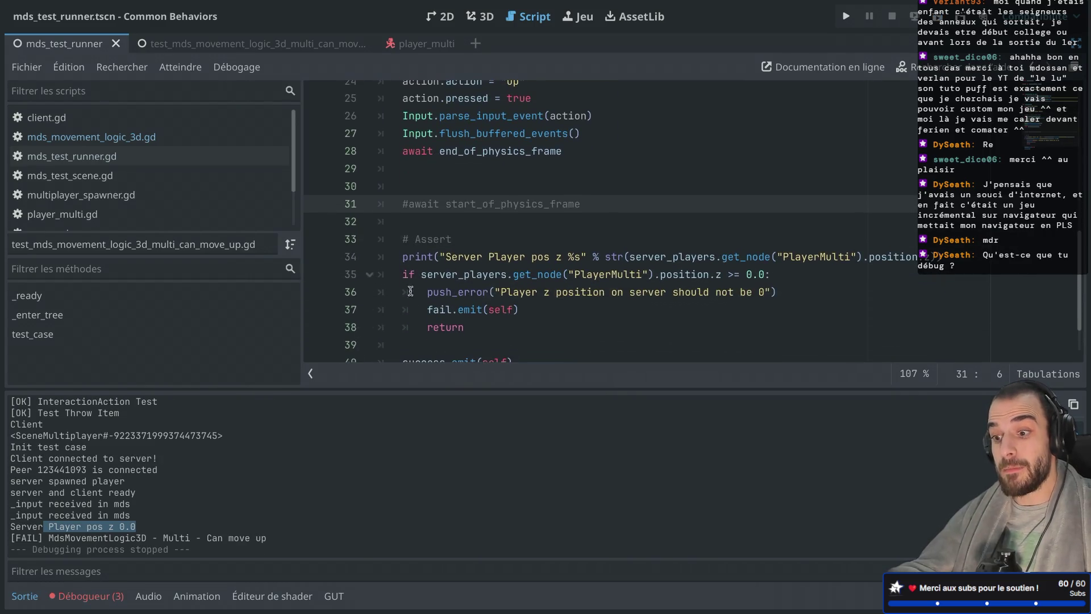
{"action": "key", "text": "BackSpace"}
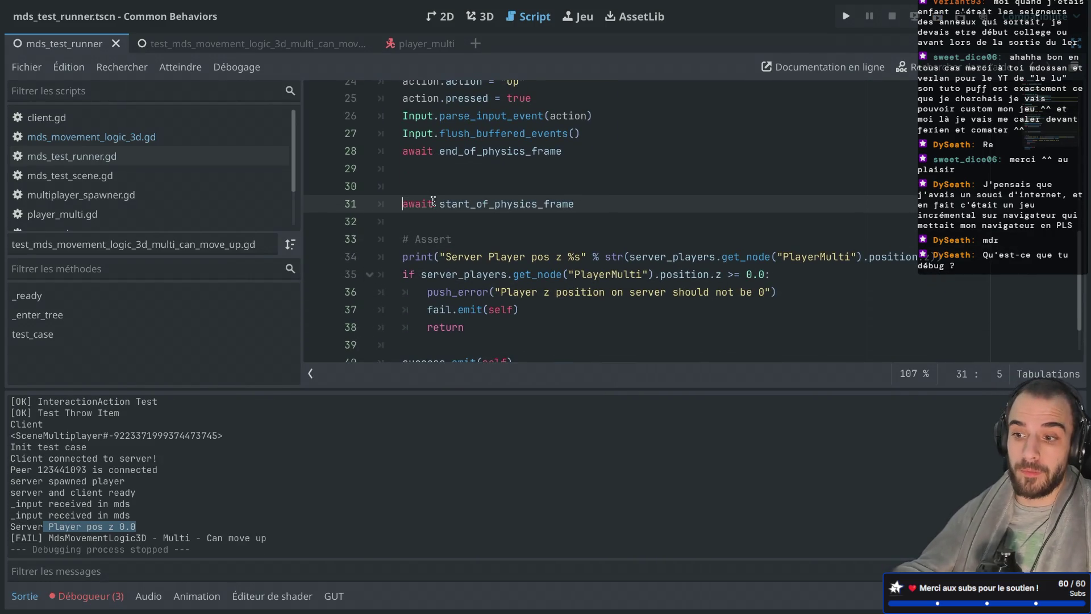
{"action": "left_click", "coordinate": [937, 17]}
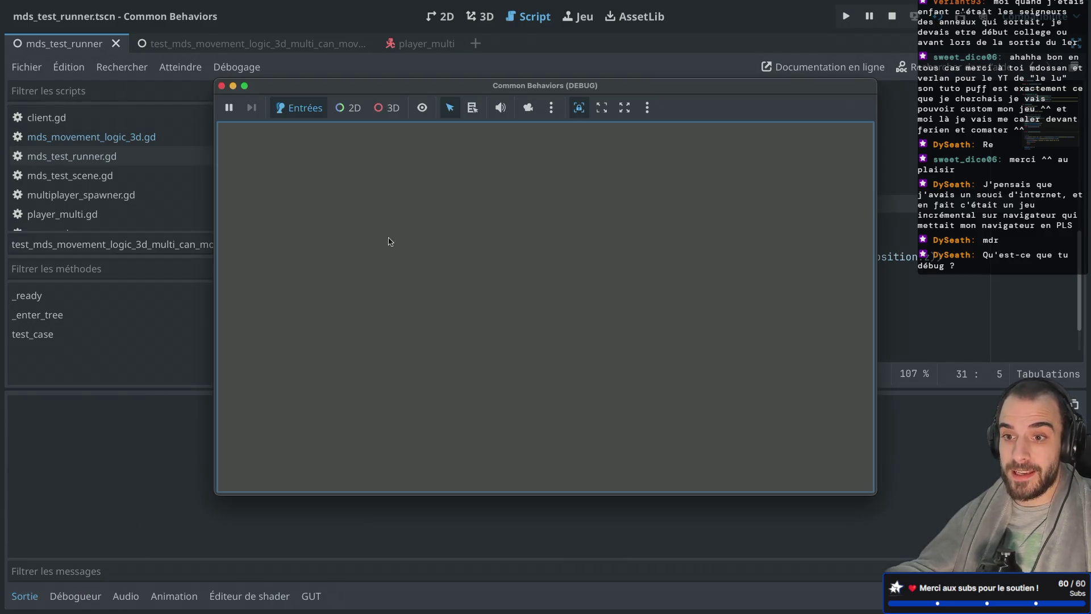
{"action": "mouse_move", "coordinate": [11, 549]}
{"action": "left_mouse_down"}
{"action": "mouse_move", "coordinate": [69, 549]}
{"action": "mouse_move", "coordinate": [49, 549]}
{"action": "left_mouse_up"}
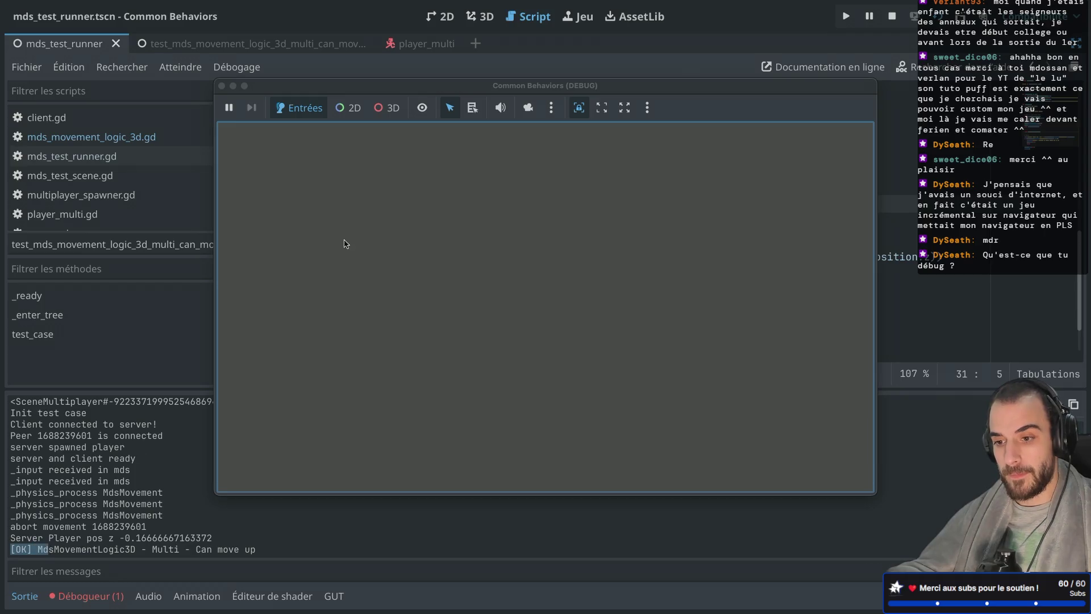
{"action": "left_click", "coordinate": [222, 86]}
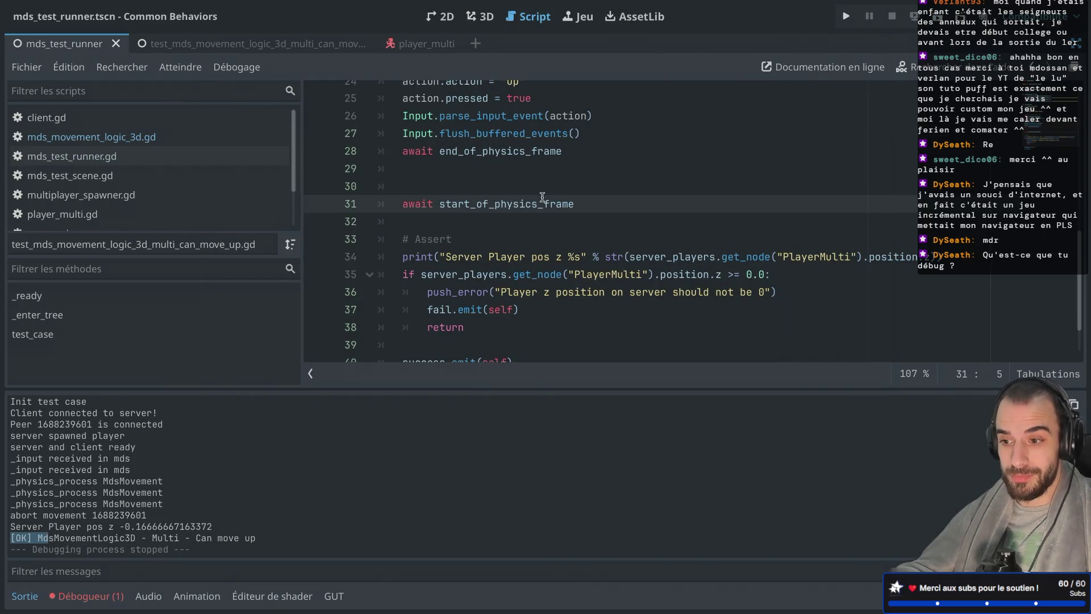
Comment out the start_of_physics_frame await on line 31 again.
{"action": "scroll", "coordinate": [540, 196], "scroll_direction": "up", "scroll_amount": 1}
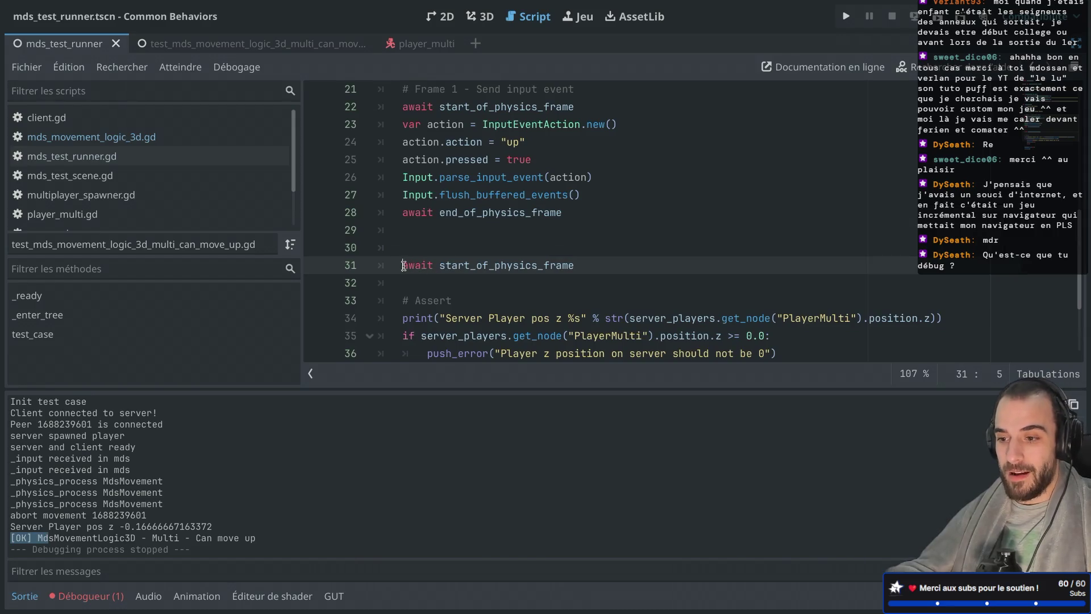
{"action": "key", "text": "ctrl+k"}
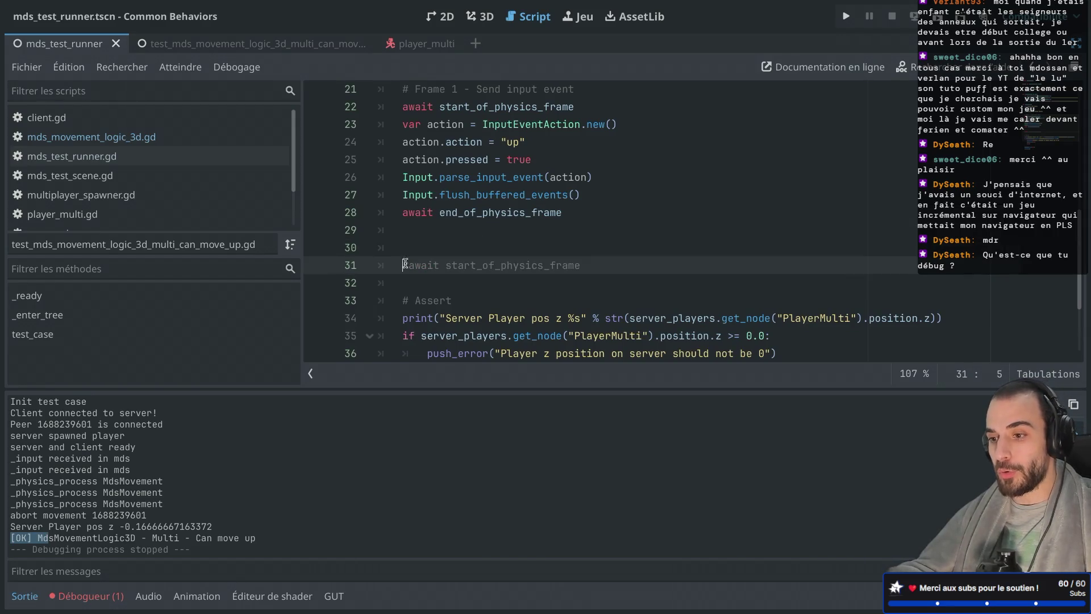
{"action": "left_click_drag", "start_coordinate": [404, 265], "coordinate": [577, 264]}
{"action": "scroll", "coordinate": [578, 263], "scroll_direction": "up", "scroll_amount": 2}
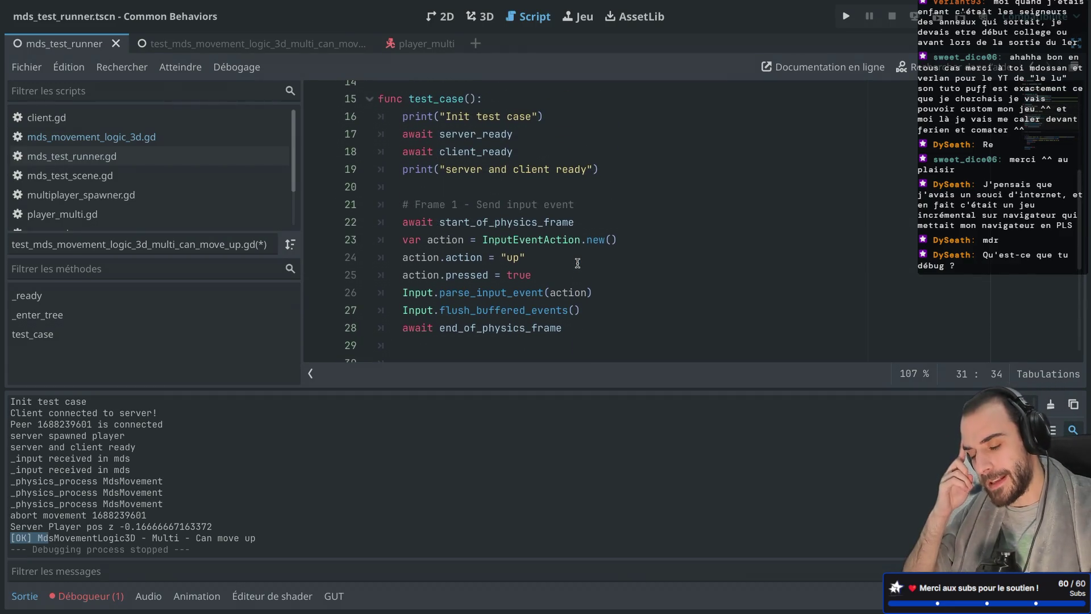
Copy line 28's await end_of_physics_frame to a new line after await client_ready and save.
{"action": "double_click", "coordinate": [491, 327]}
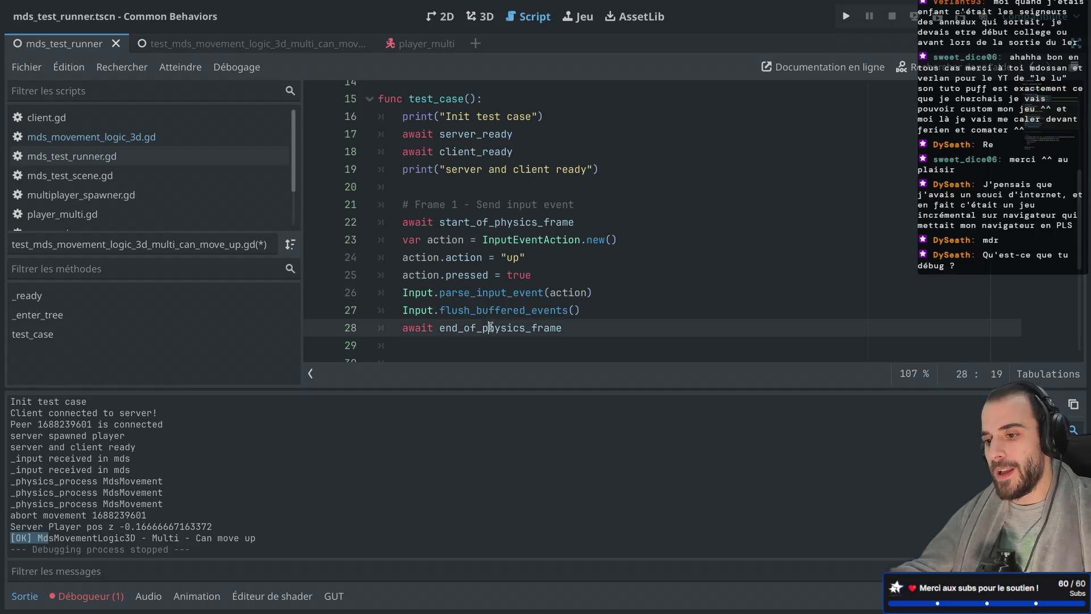
{"action": "left_click_drag", "start_coordinate": [563, 328], "coordinate": [339, 325]}
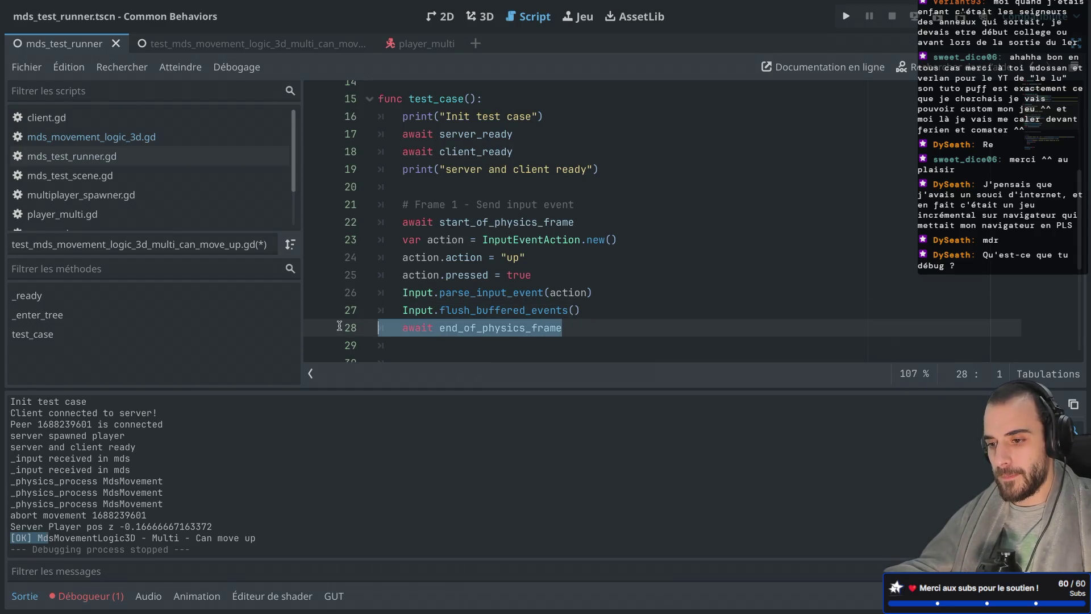
{"action": "key", "text": "ctrl+c"}
{"action": "left_click", "coordinate": [540, 149]}
{"action": "key", "text": "Return"}
{"action": "key", "text": "ctrl+v"}
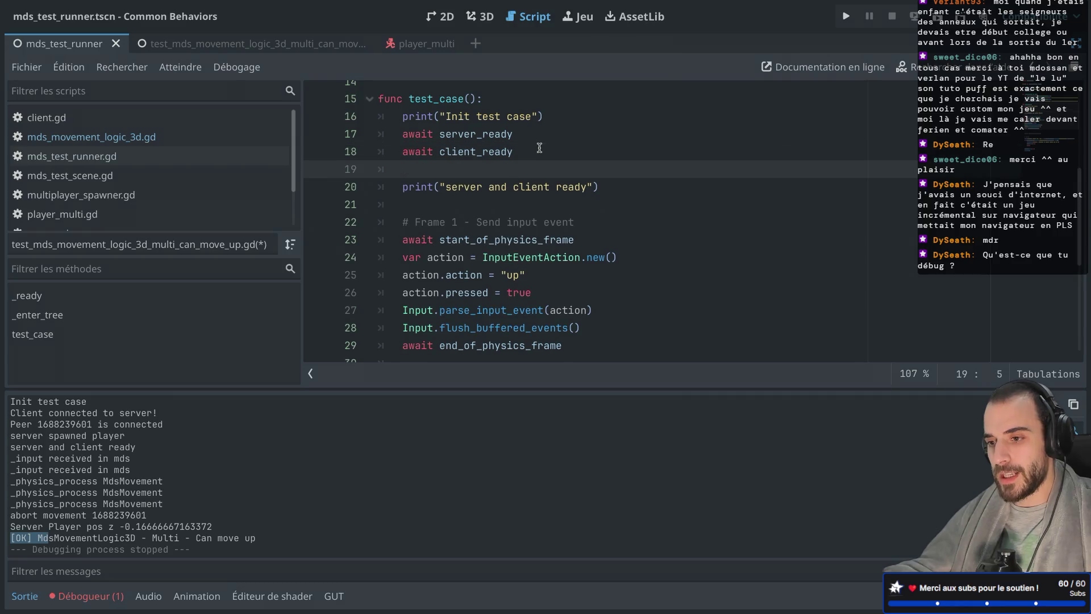
{"action": "key", "text": "BackSpace"}
{"action": "key", "text": "ctrl+s"}
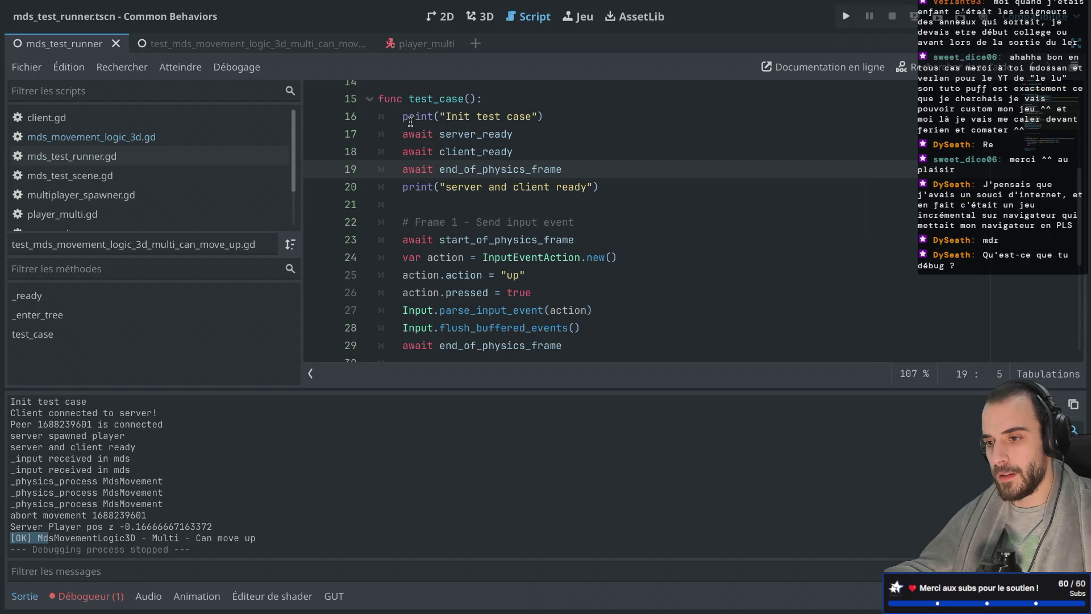
{"action": "left_click_drag", "start_coordinate": [409, 134], "coordinate": [487, 136]}
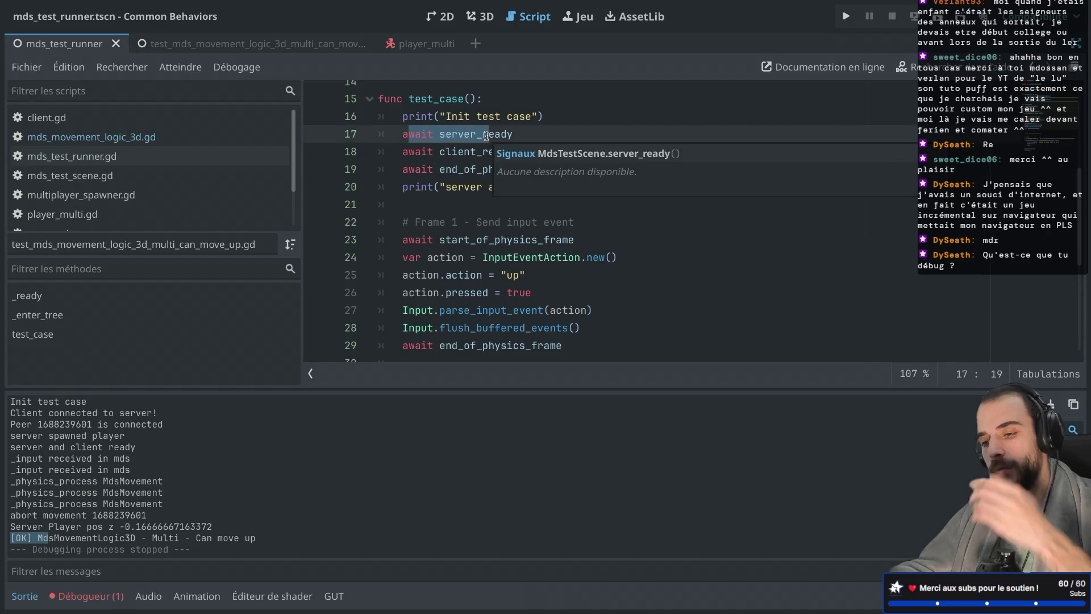
Review the test's await lines: client_ready, end_of_physics_frame on line 19, start_of_physics_frame on line 23.
{"action": "left_click_drag", "start_coordinate": [408, 151], "coordinate": [482, 151]}
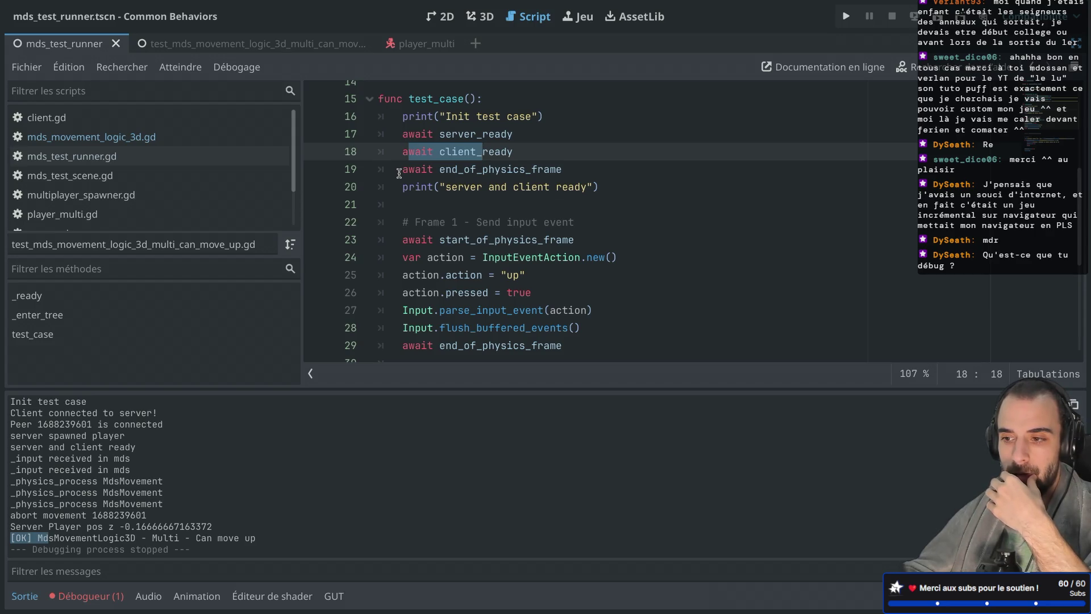
{"action": "scroll", "coordinate": [398, 173], "scroll_direction": "down", "scroll_amount": 2}
{"action": "left_click", "coordinate": [499, 86]}
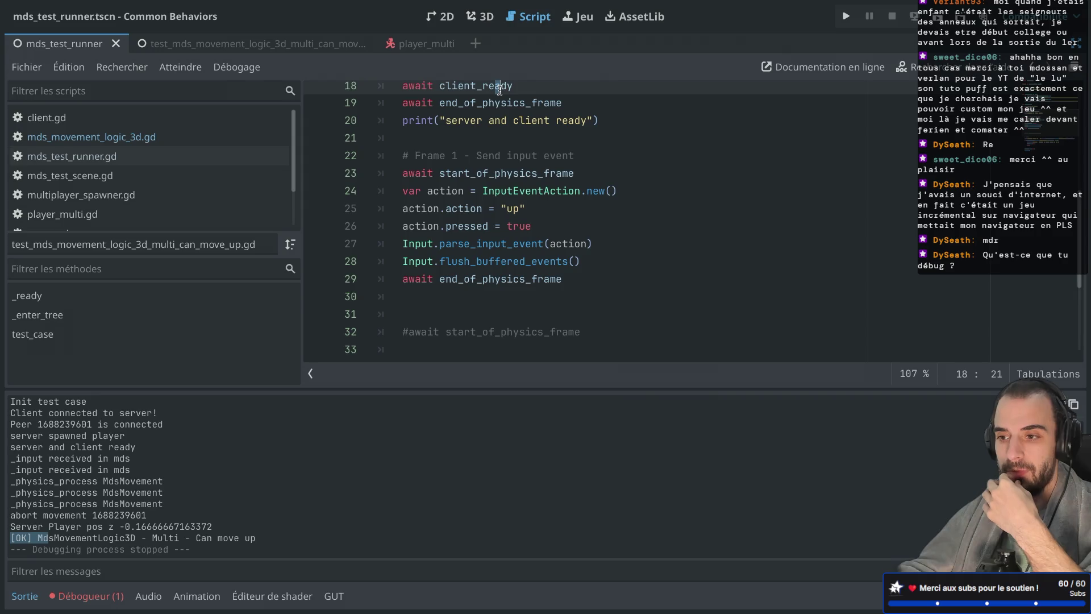
{"action": "left_click_drag", "start_coordinate": [397, 104], "coordinate": [490, 104]}
{"action": "left_click_drag", "start_coordinate": [404, 173], "coordinate": [503, 173]}
{"action": "scroll", "coordinate": [503, 173], "scroll_direction": "down", "scroll_amount": 2}
{"action": "scroll", "coordinate": [434, 202], "scroll_direction": "up", "scroll_amount": 1}
{"action": "scroll", "coordinate": [434, 202], "scroll_direction": "up", "scroll_amount": 3}
Select the leftover commented '#await start_of_physics_frame' line and its surrounding blank lines.
{"action": "mouse_move", "coordinate": [415, 144]}
{"action": "left_mouse_down"}
{"action": "mouse_move", "coordinate": [501, 193]}
{"action": "mouse_move", "coordinate": [509, 176]}
{"action": "left_mouse_up"}
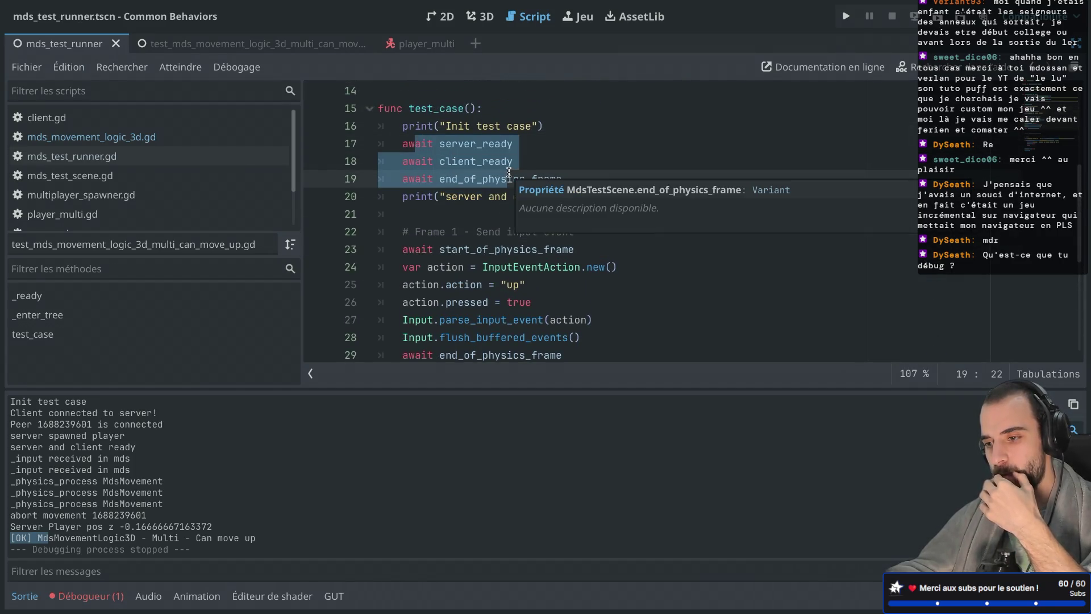
{"action": "scroll", "coordinate": [509, 173], "scroll_direction": "down", "scroll_amount": 1}
{"action": "scroll", "coordinate": [509, 172], "scroll_direction": "down", "scroll_amount": 1}
{"action": "scroll", "coordinate": [509, 173], "scroll_direction": "down", "scroll_amount": 2}
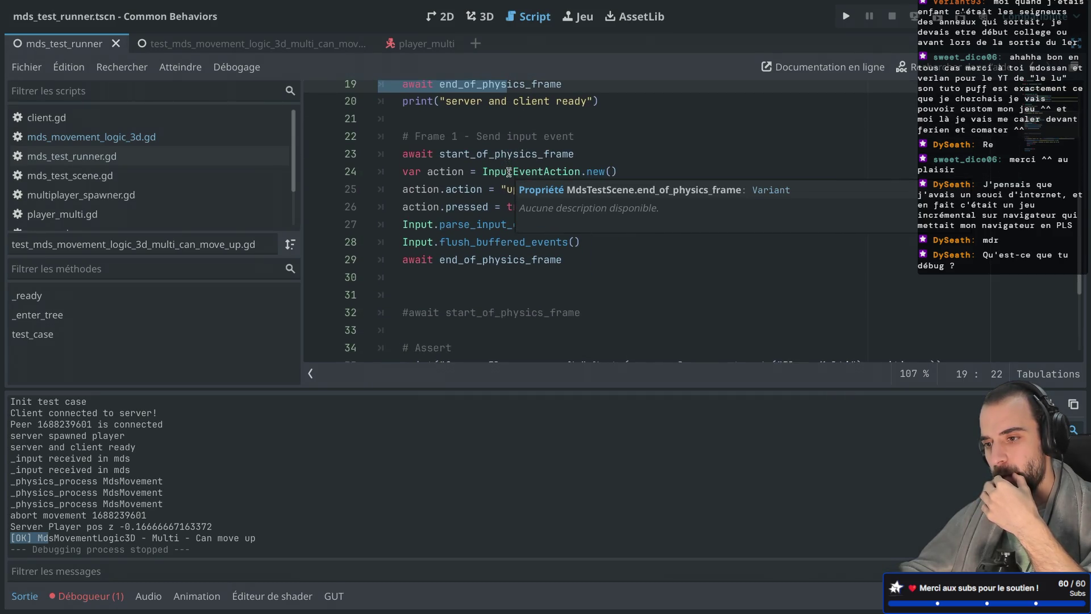
{"action": "left_click_drag", "start_coordinate": [424, 250], "coordinate": [424, 225]}
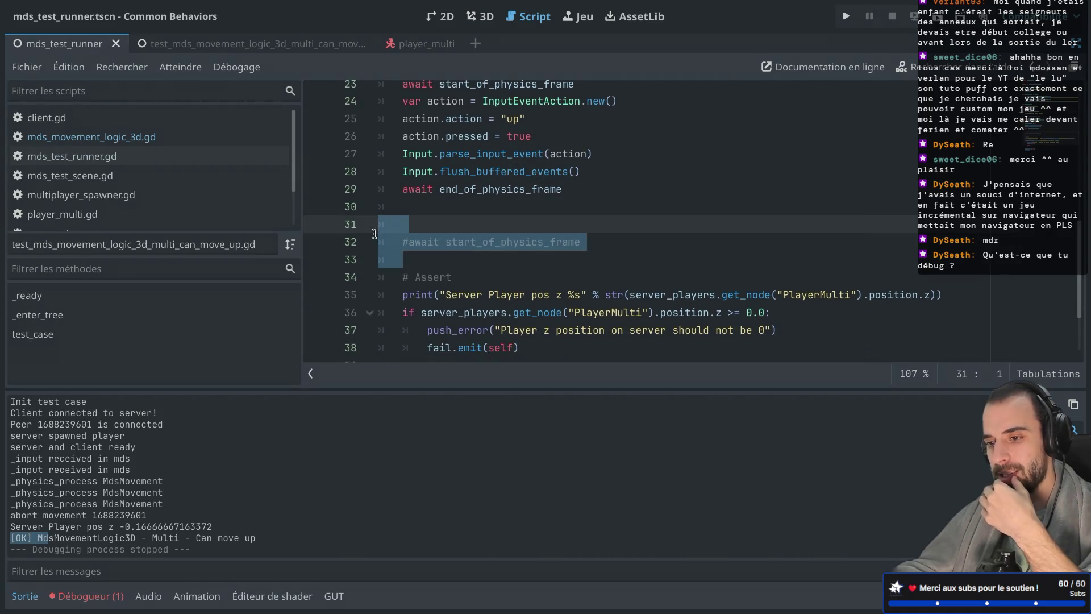
Delete the commented-out await line and rerun the test project.
{"action": "key", "text": "BackSpace"}
{"action": "left_click", "coordinate": [427, 197]}
{"action": "key", "text": "super+b"}
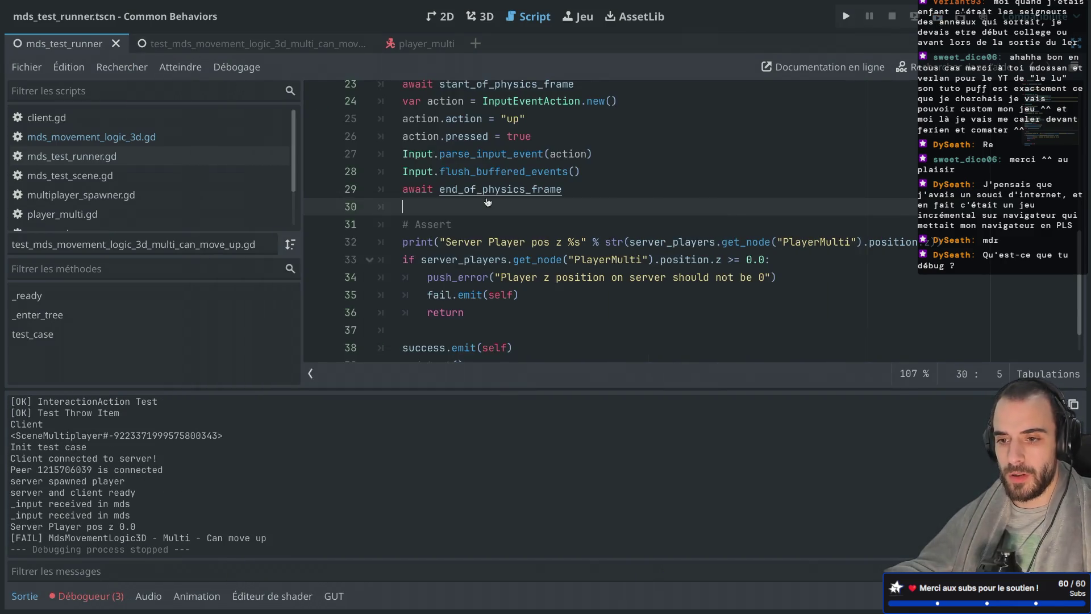
{"action": "scroll", "coordinate": [506, 197], "scroll_direction": "down", "scroll_amount": 1}
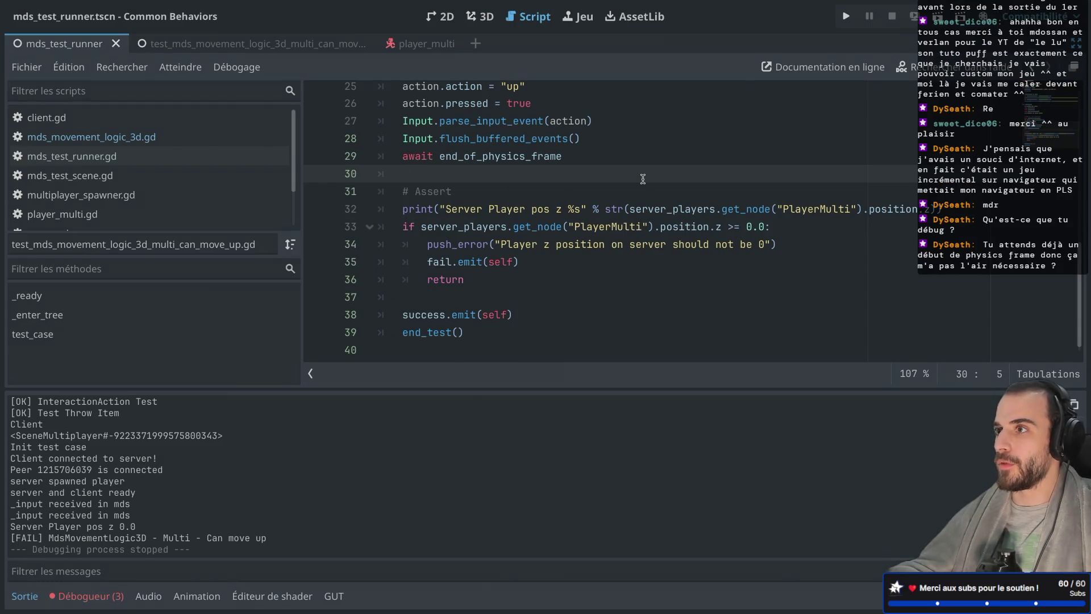
{"action": "left_click", "coordinate": [938, 16]}
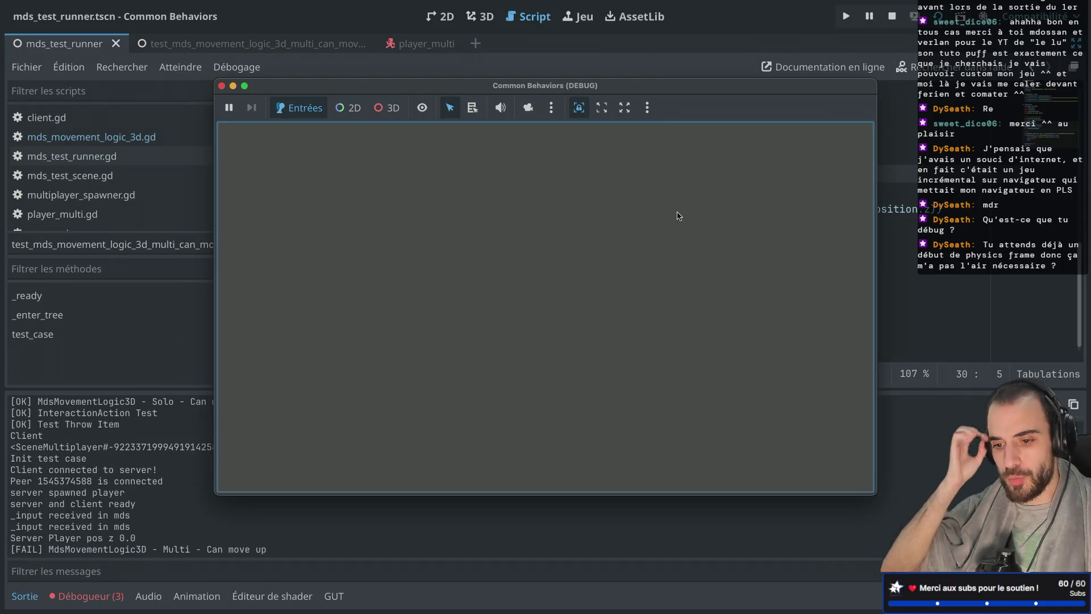
Stop the game and inspect the line 23 start_of_physics_frame await after Multi Can move up fails.
{"action": "left_click", "coordinate": [222, 86]}
{"action": "scroll", "coordinate": [546, 221], "scroll_direction": "up", "scroll_amount": 4}
{"action": "double_click", "coordinate": [499, 241]}
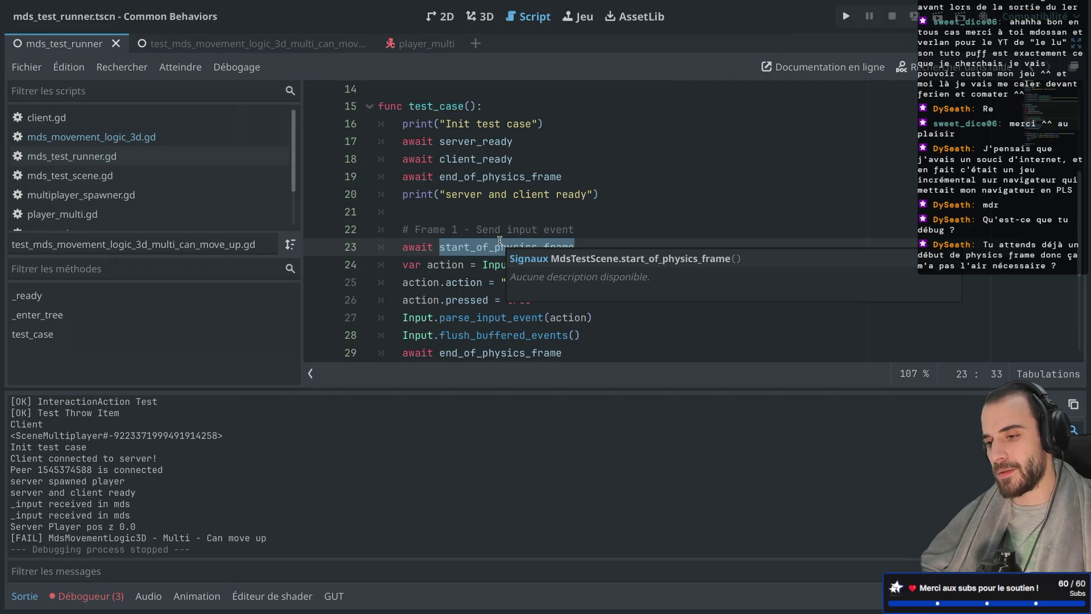
{"action": "left_click", "coordinate": [433, 106]}
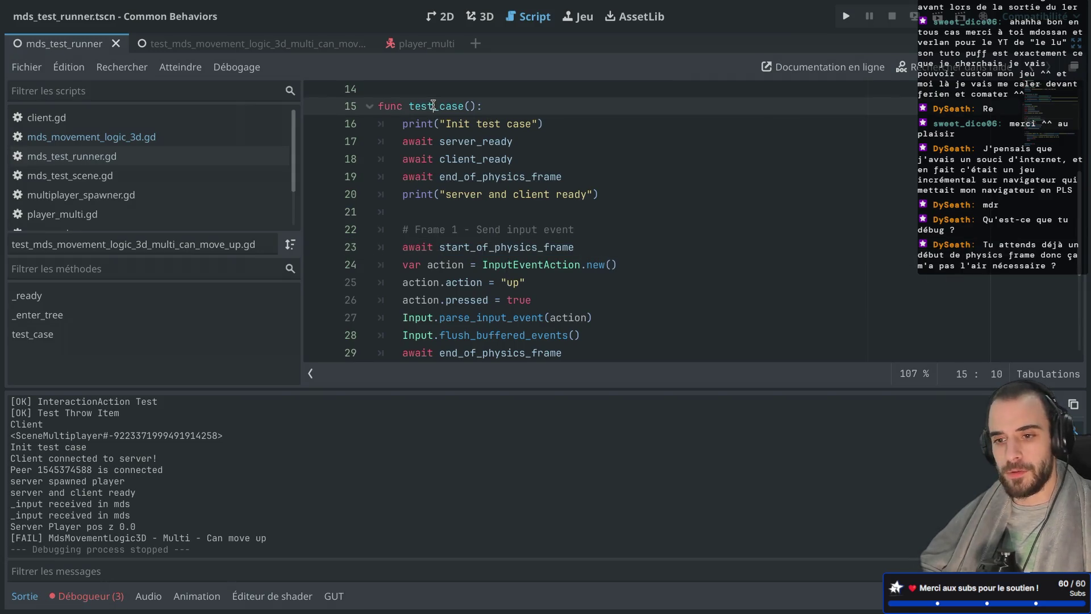
{"action": "scroll", "coordinate": [154, 160], "scroll_direction": "down", "scroll_amount": 3}
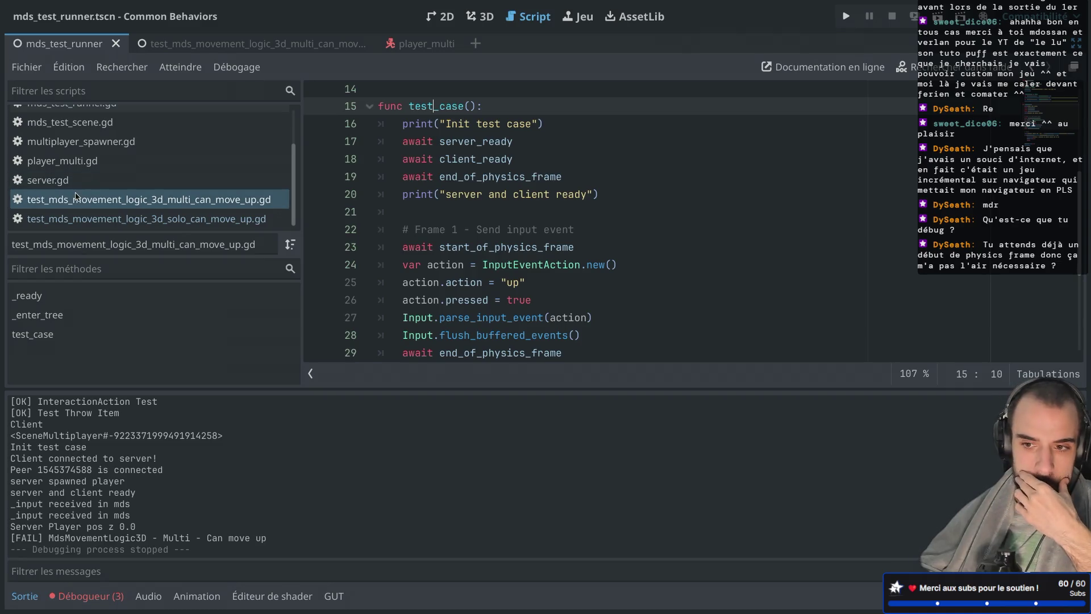
{"action": "scroll", "coordinate": [77, 195], "scroll_direction": "up", "scroll_amount": 3}
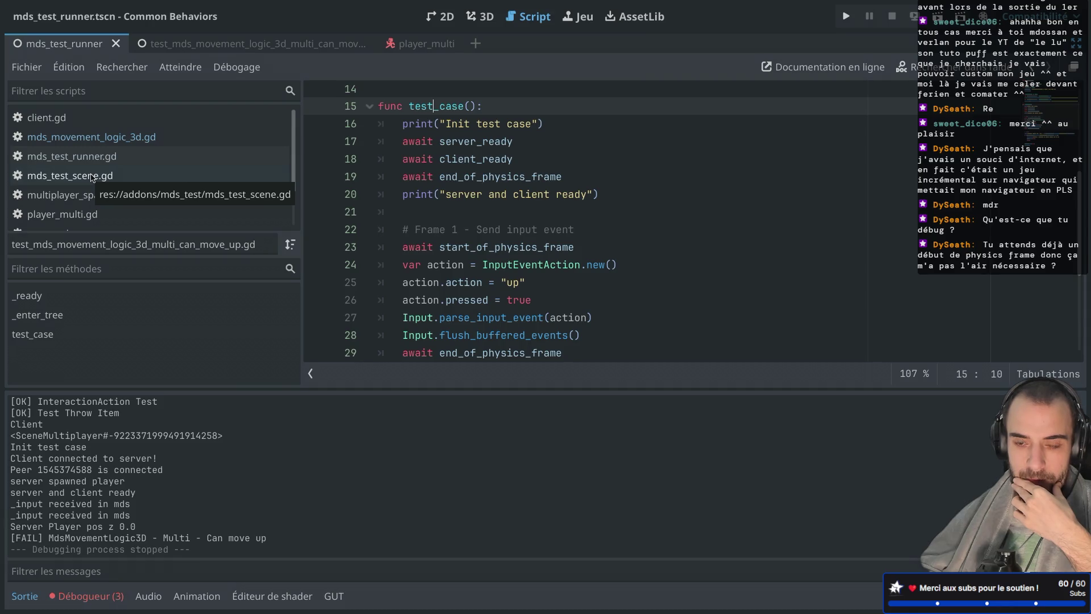
{"action": "left_click", "coordinate": [92, 178]}
{"action": "scroll", "coordinate": [370, 227], "scroll_direction": "down", "scroll_amount": 8}
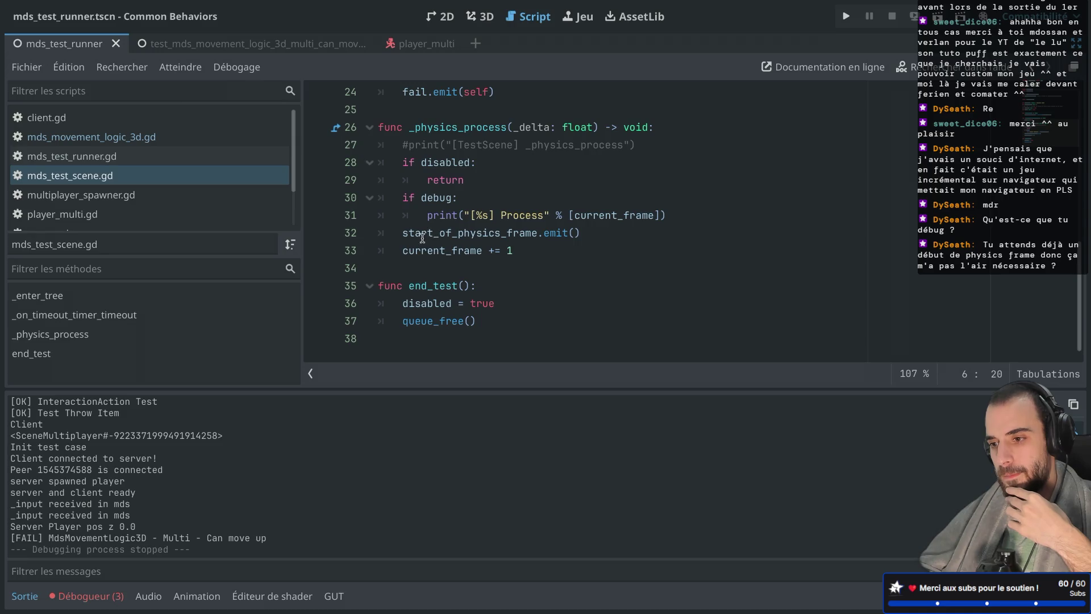
{"action": "left_click_drag", "start_coordinate": [402, 232], "coordinate": [574, 232]}
{"action": "left_click_drag", "start_coordinate": [409, 127], "coordinate": [506, 129]}
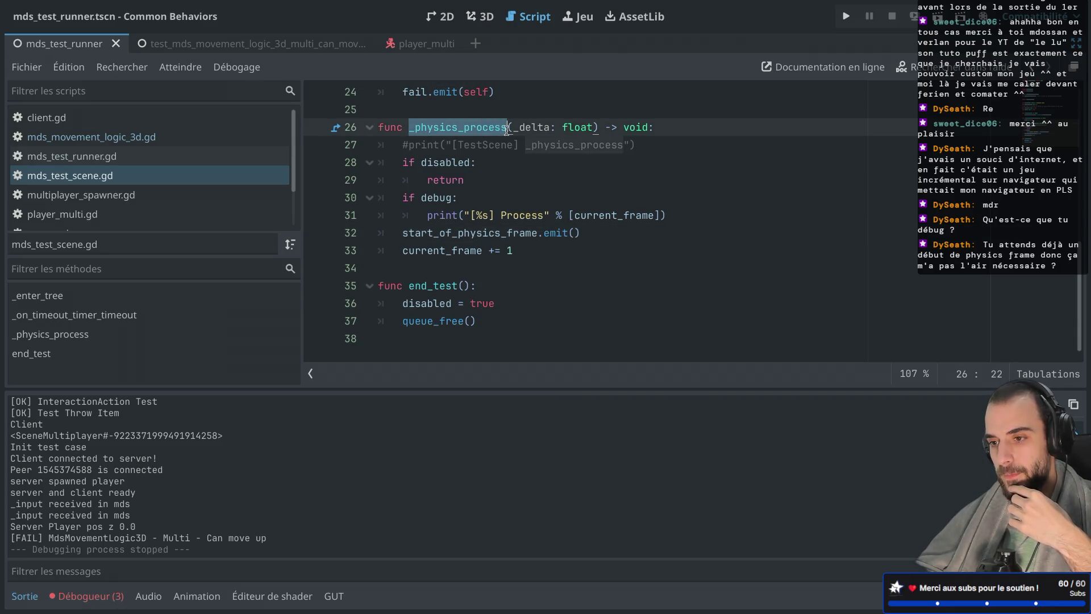
{"action": "scroll", "coordinate": [124, 208], "scroll_direction": "down", "scroll_amount": 3}
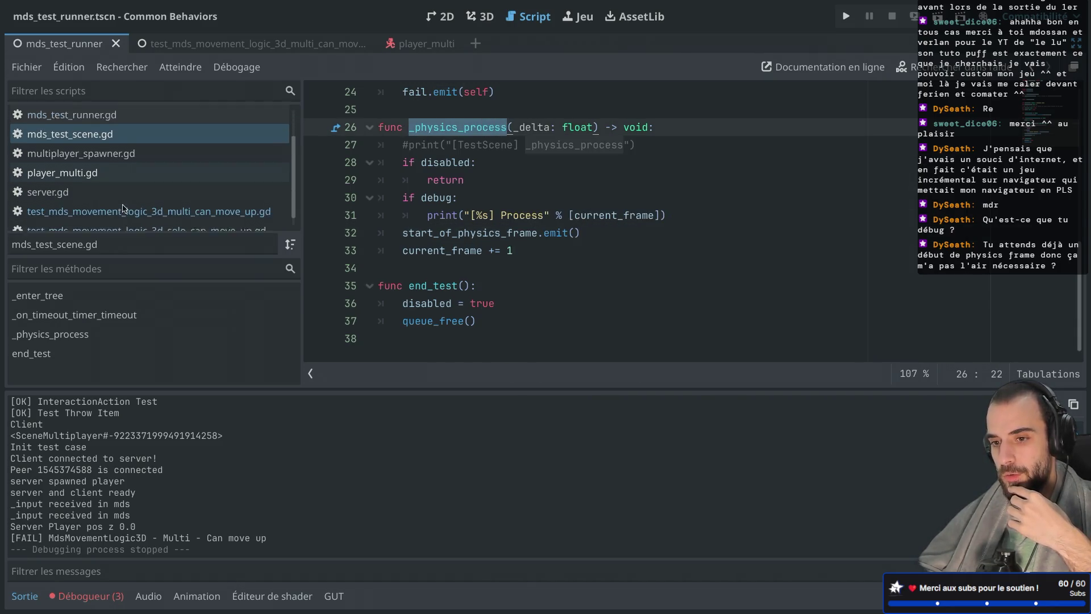
{"action": "left_click", "coordinate": [124, 206]}
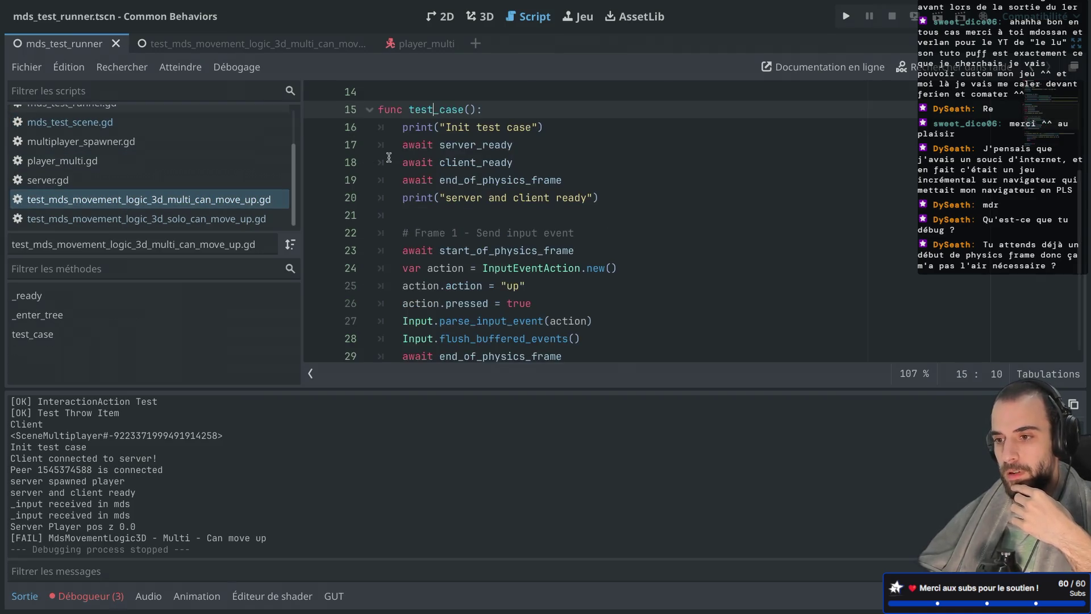
{"action": "left_click", "coordinate": [431, 133]}
{"action": "left_click_drag", "start_coordinate": [397, 131], "coordinate": [471, 132]}
{"action": "scroll", "coordinate": [475, 205], "scroll_direction": "down", "scroll_amount": 2}
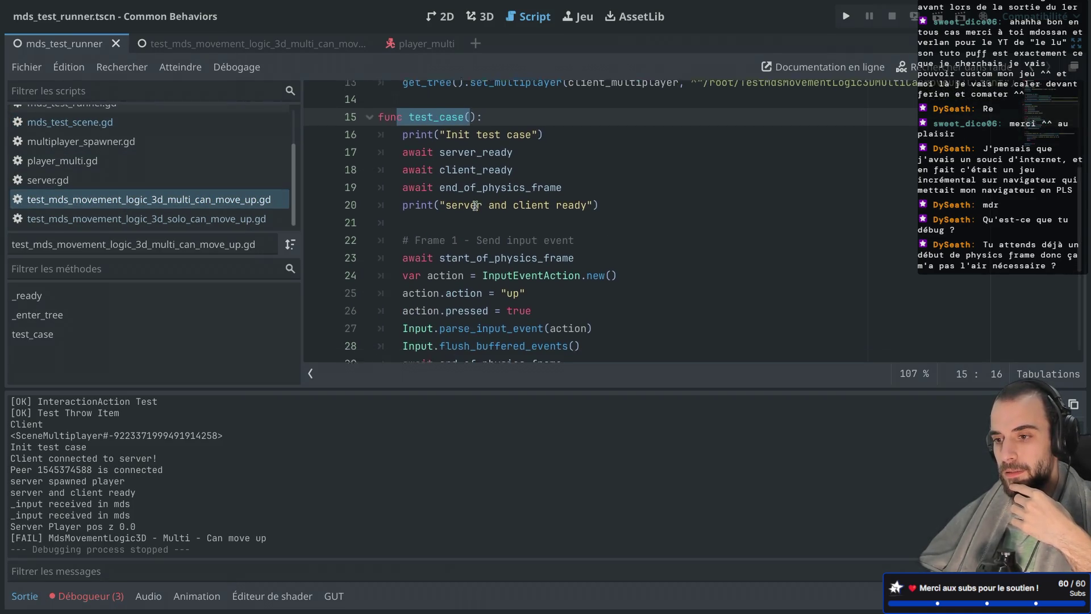
{"action": "left_click_drag", "start_coordinate": [403, 232], "coordinate": [511, 236]}
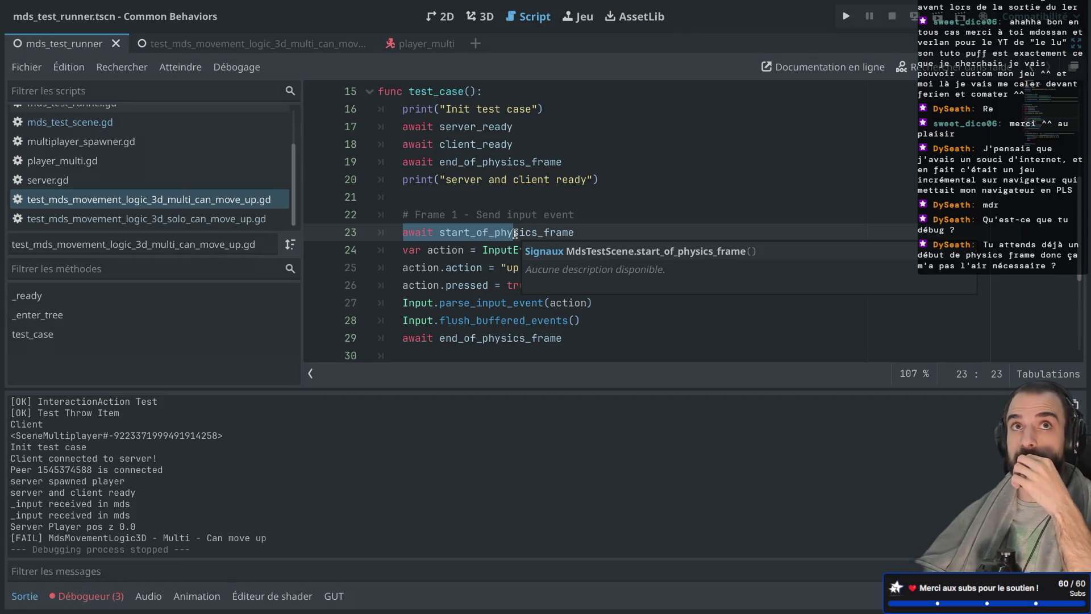
{"action": "triple_click", "coordinate": [474, 233]}
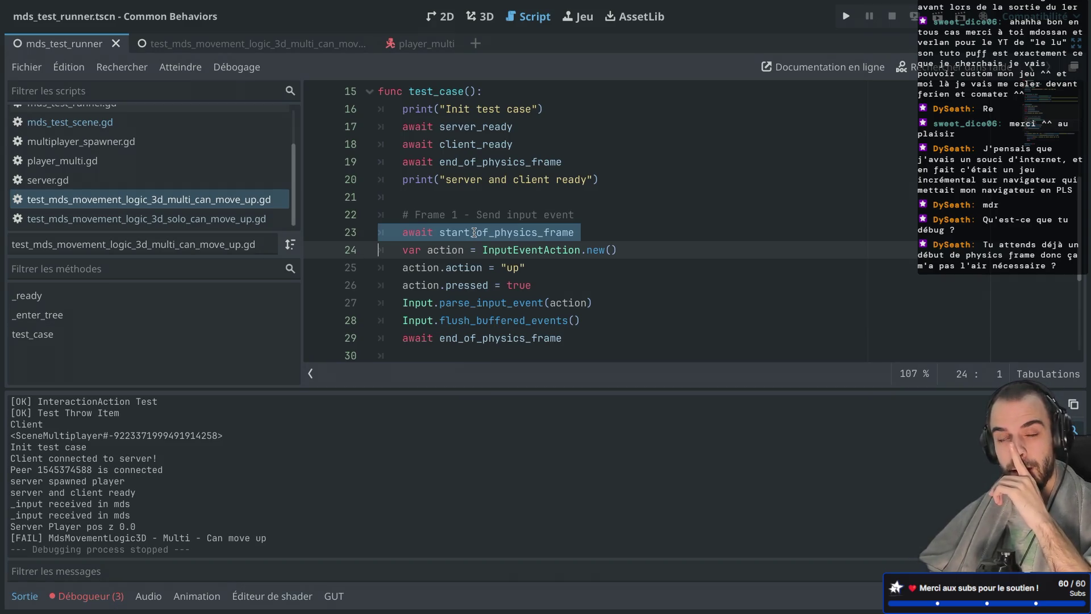
{"action": "scroll", "coordinate": [474, 233], "scroll_direction": "down", "scroll_amount": 1}
{"action": "scroll", "coordinate": [474, 232], "scroll_direction": "up", "scroll_amount": 3}
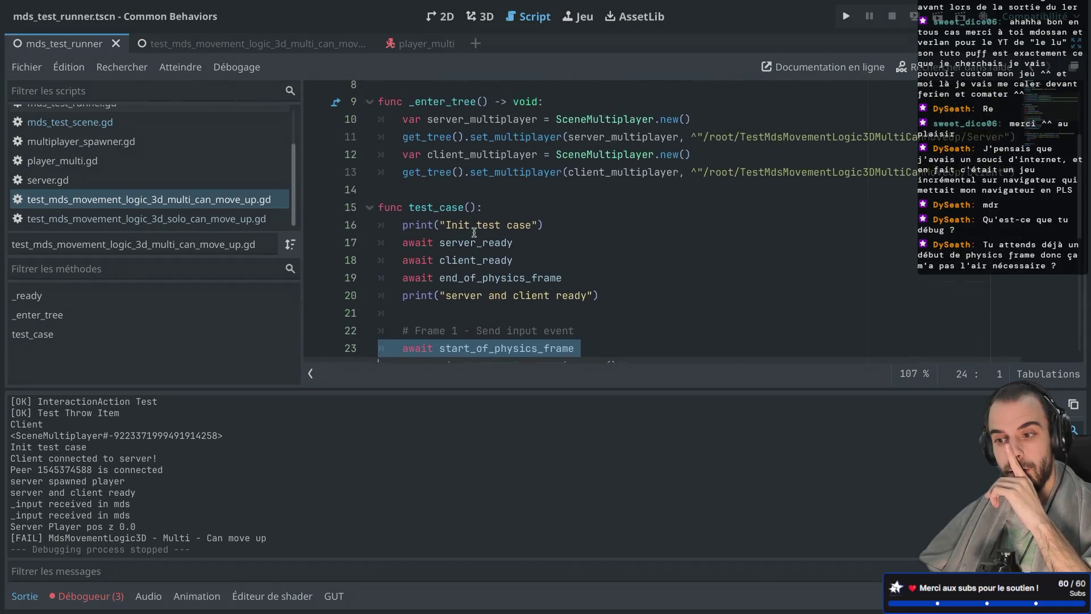
{"action": "scroll", "coordinate": [474, 232], "scroll_direction": "up", "scroll_amount": 1}
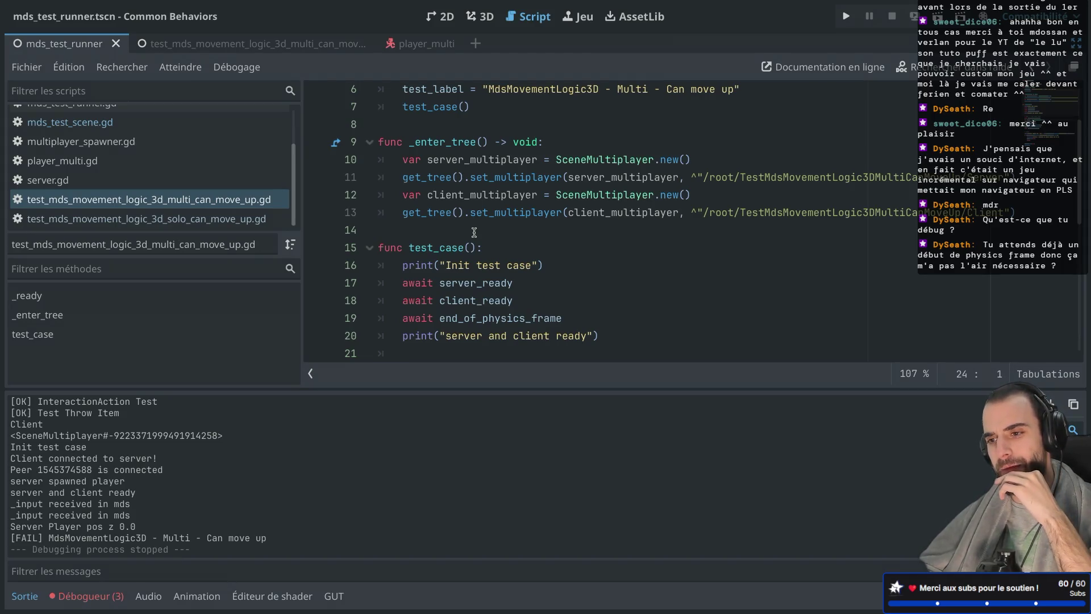
{"action": "scroll", "coordinate": [474, 233], "scroll_direction": "up", "scroll_amount": 2}
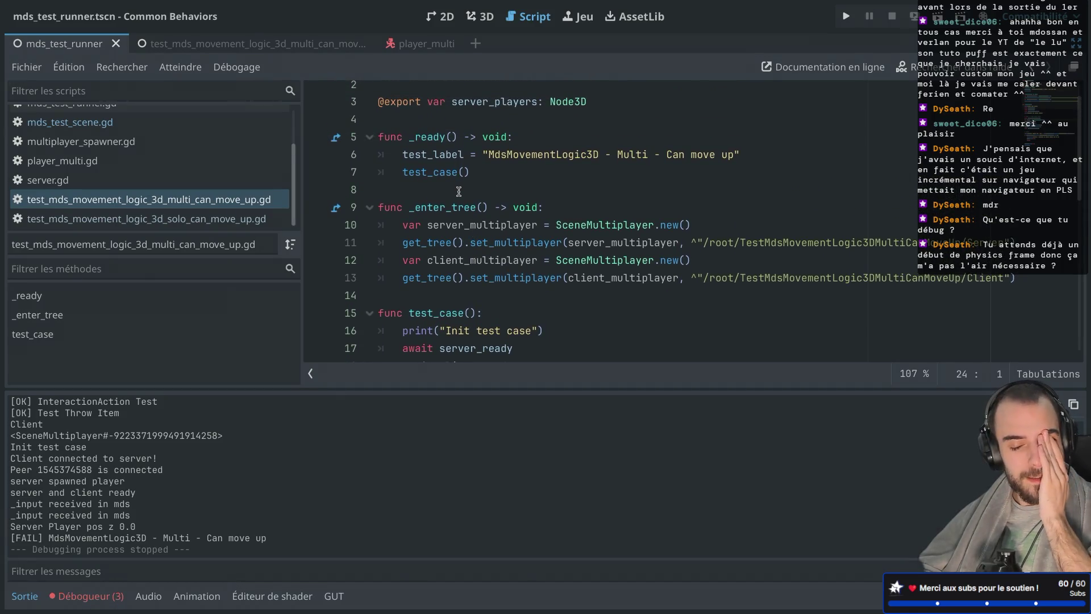
{"action": "left_click_drag", "start_coordinate": [427, 137], "coordinate": [440, 173]}
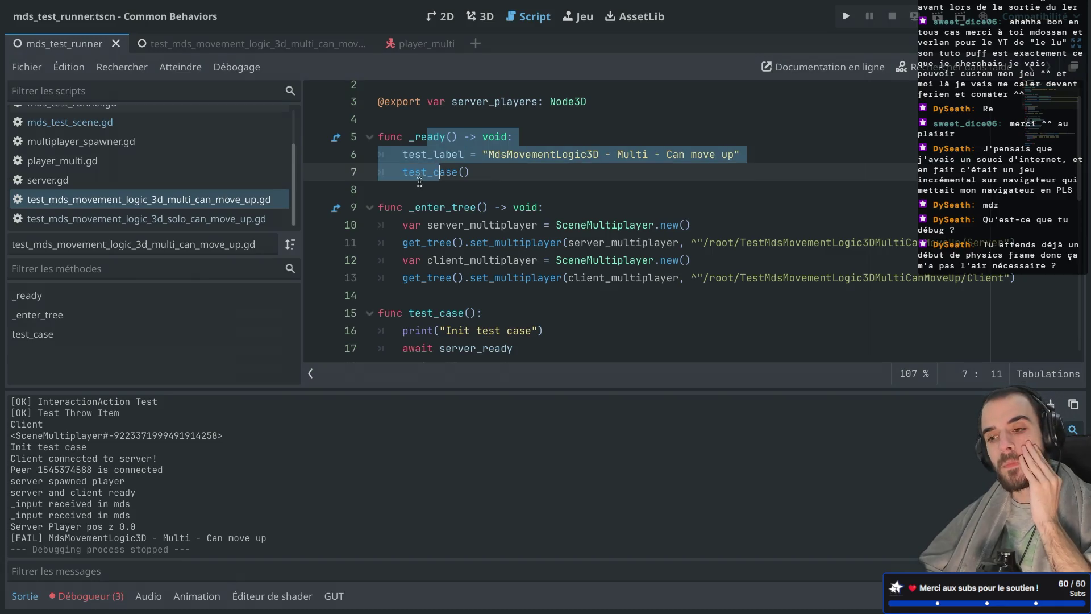
{"action": "double_click", "coordinate": [424, 173]}
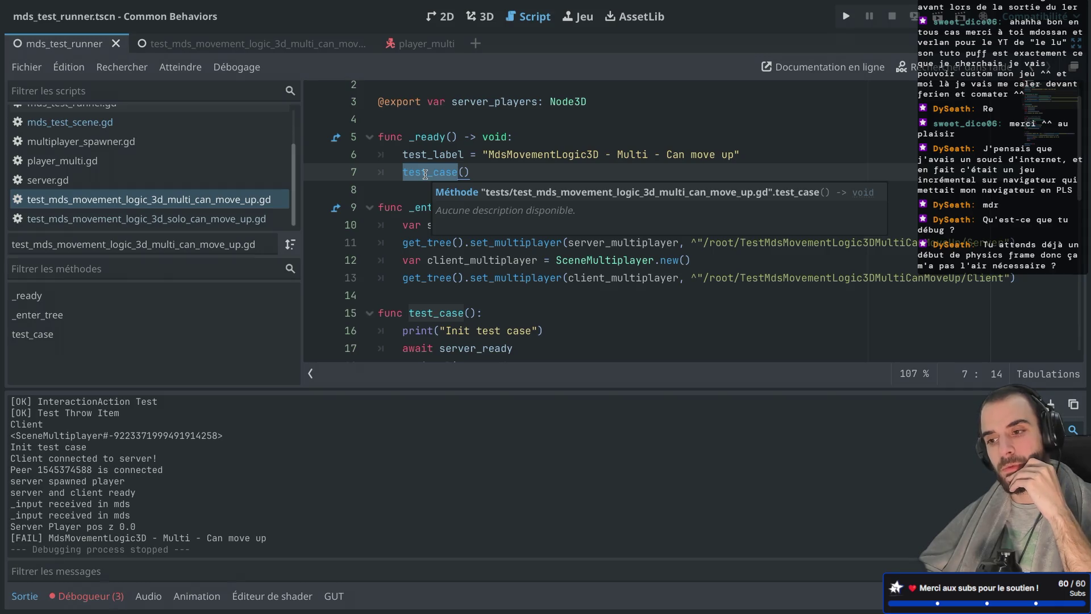
{"action": "scroll", "coordinate": [425, 174], "scroll_direction": "down", "scroll_amount": 2}
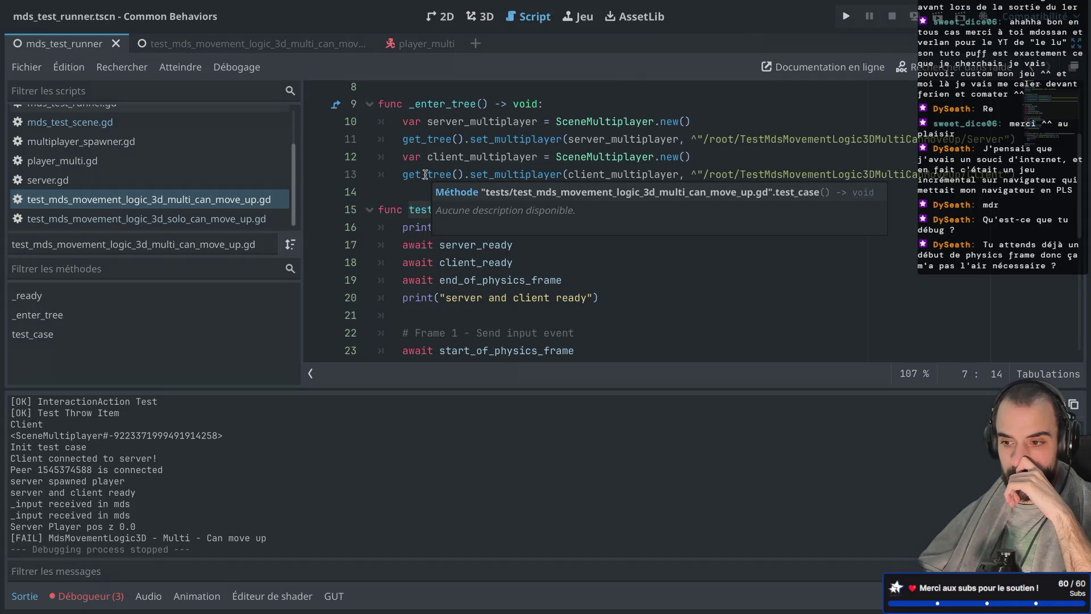
{"action": "left_click", "coordinate": [419, 245]}
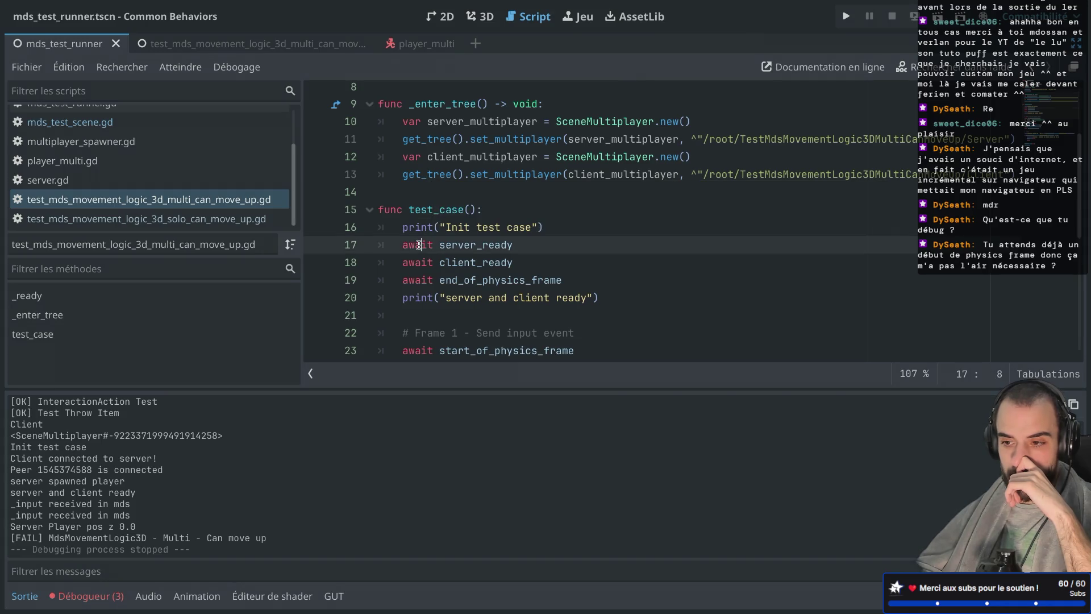
{"action": "mouse_move", "coordinate": [446, 245]}
{"action": "left_mouse_down"}
{"action": "mouse_move", "coordinate": [477, 245]}
{"action": "mouse_move", "coordinate": [466, 263]}
{"action": "mouse_move", "coordinate": [482, 262]}
{"action": "left_mouse_up"}
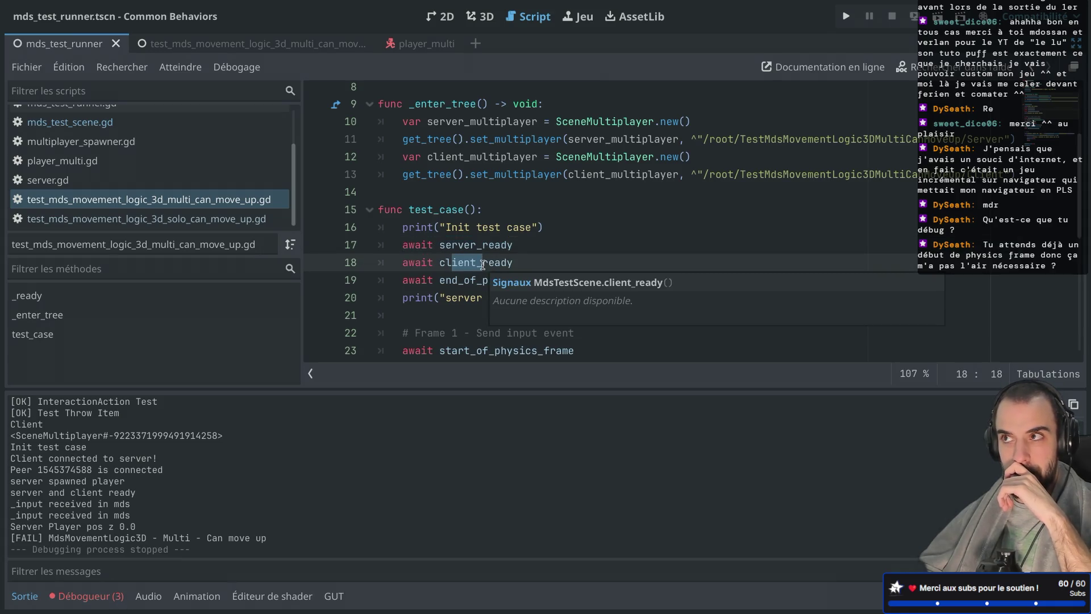
{"action": "scroll", "coordinate": [482, 265], "scroll_direction": "down", "scroll_amount": 1}
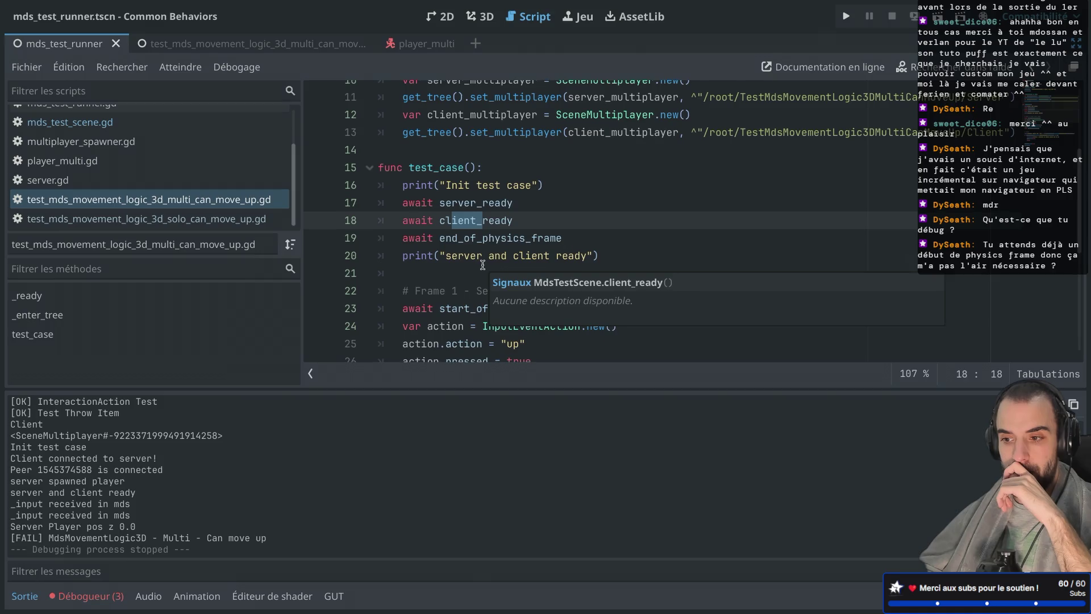
{"action": "left_click_drag", "start_coordinate": [439, 238], "coordinate": [500, 241]}
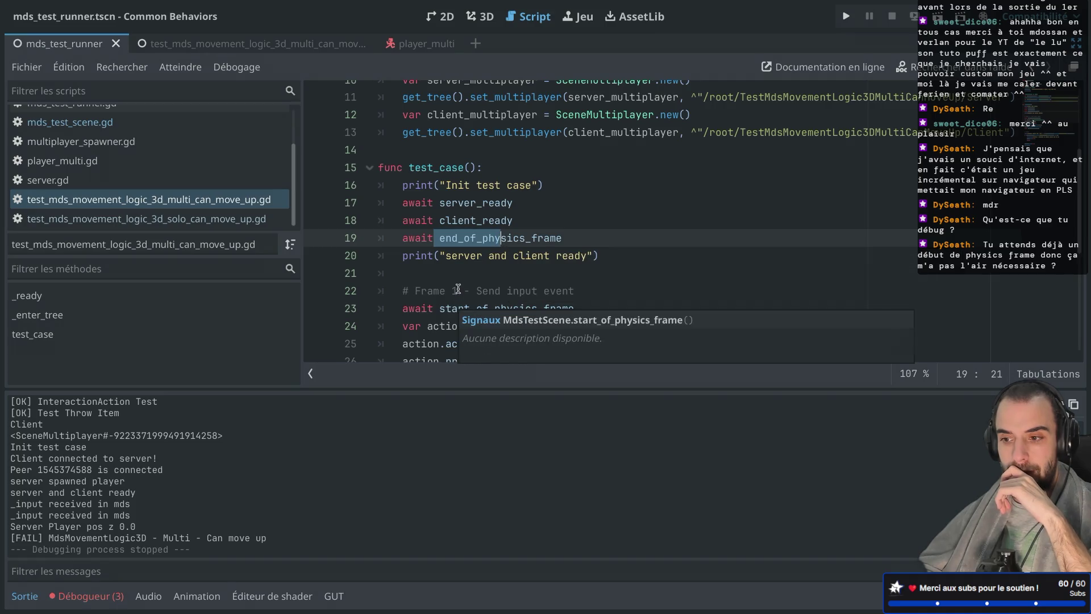
{"action": "scroll", "coordinate": [453, 295], "scroll_direction": "down", "scroll_amount": 5}
{"action": "scroll", "coordinate": [482, 194], "scroll_direction": "up", "scroll_amount": 3}
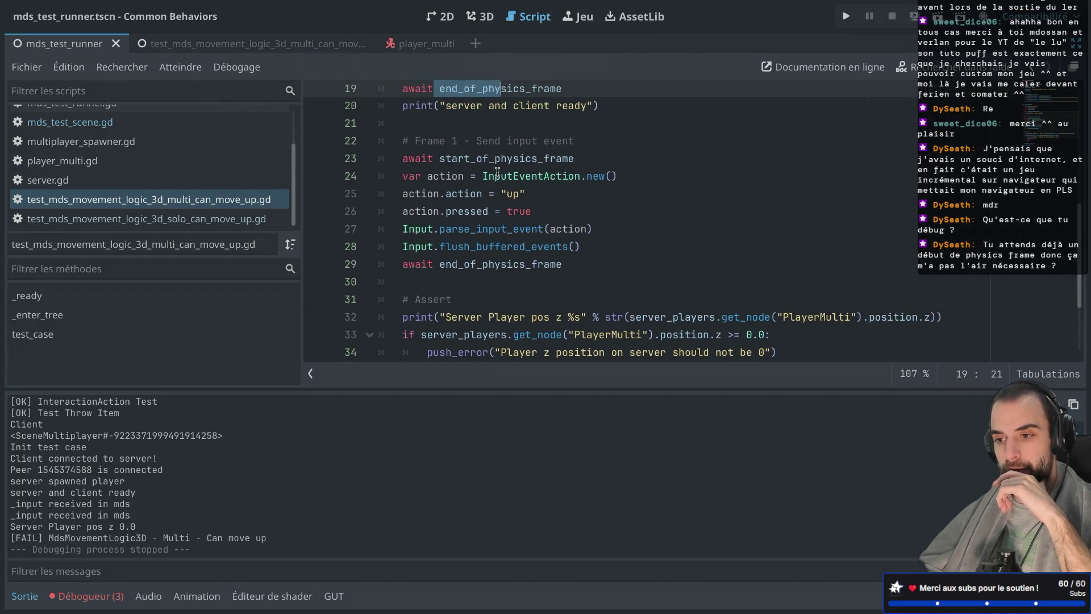
{"action": "left_click", "coordinate": [403, 161]}
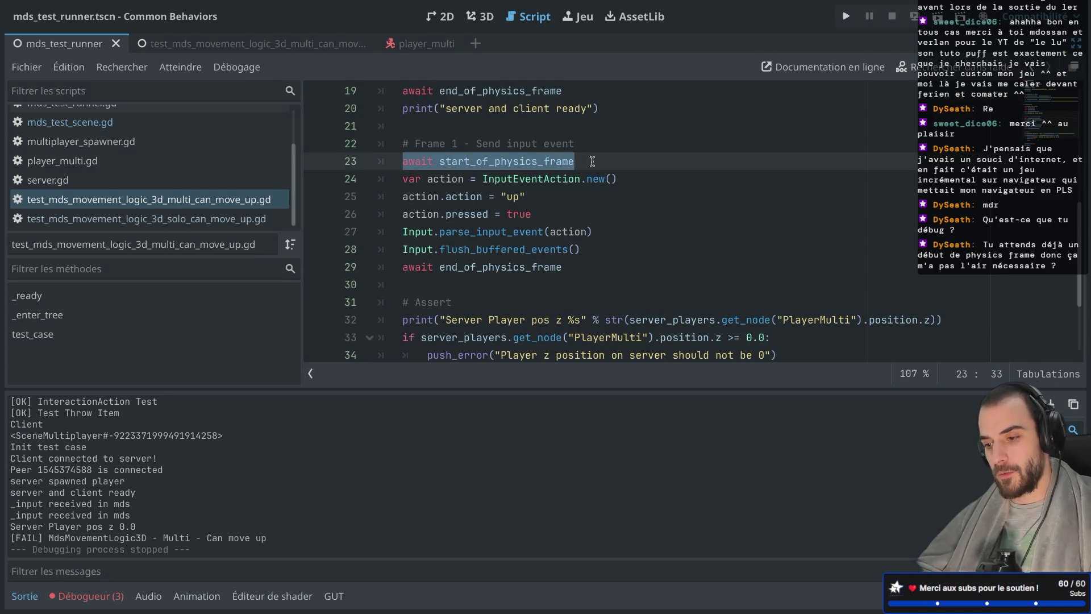